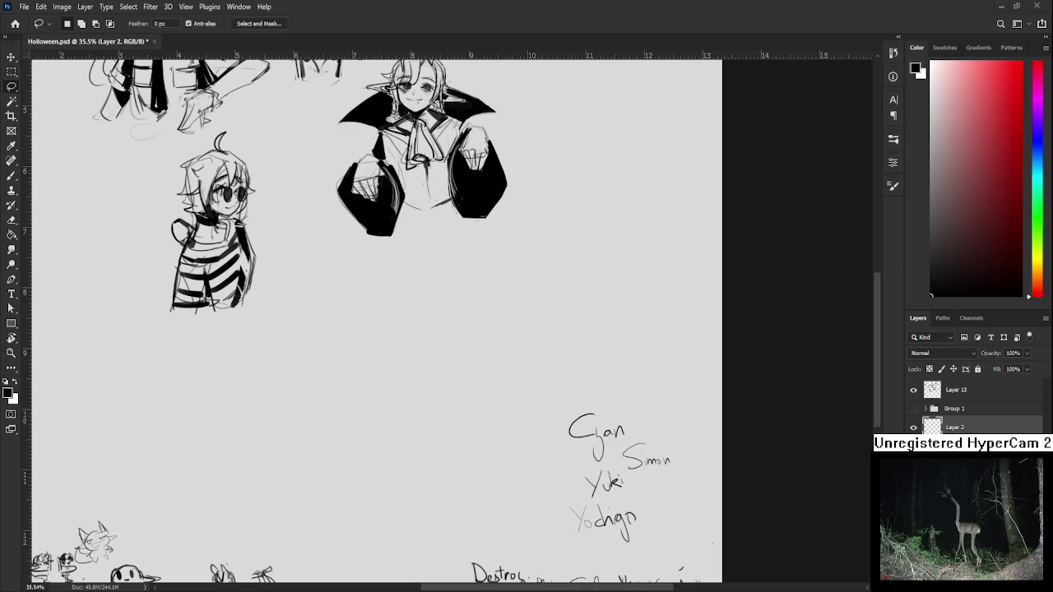
Lasso around the group of character busts and make Layer 13 the active layer.
{"action": "scroll", "coordinate": [595, 502], "scroll_direction": "up", "scroll_amount": 1}
{"action": "scroll", "coordinate": [600, 504], "scroll_direction": "down", "scroll_amount": 1}
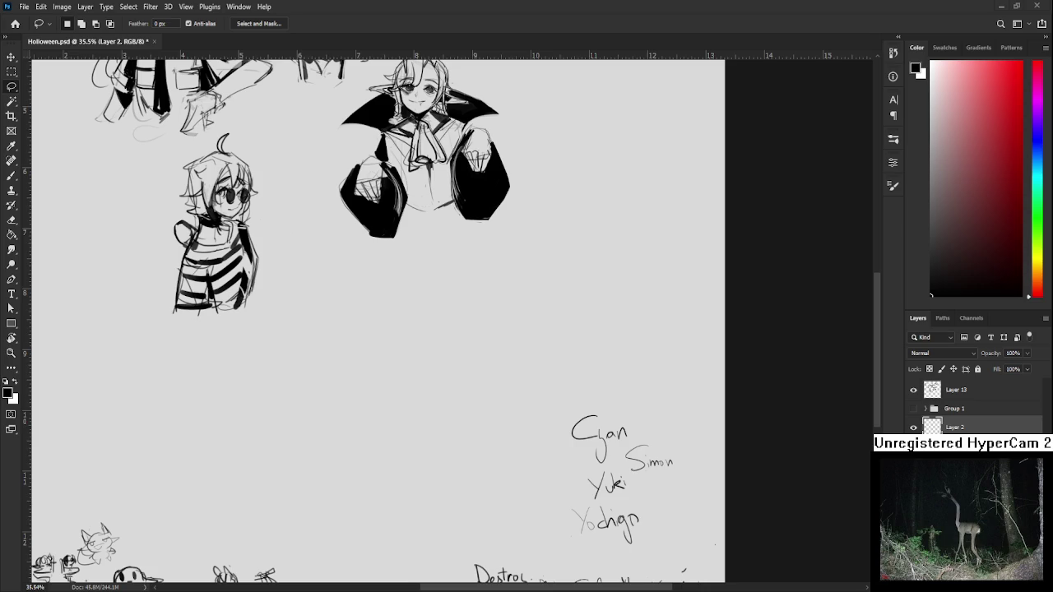
{"action": "scroll", "coordinate": [356, 390], "scroll_direction": "down", "scroll_amount": 3}
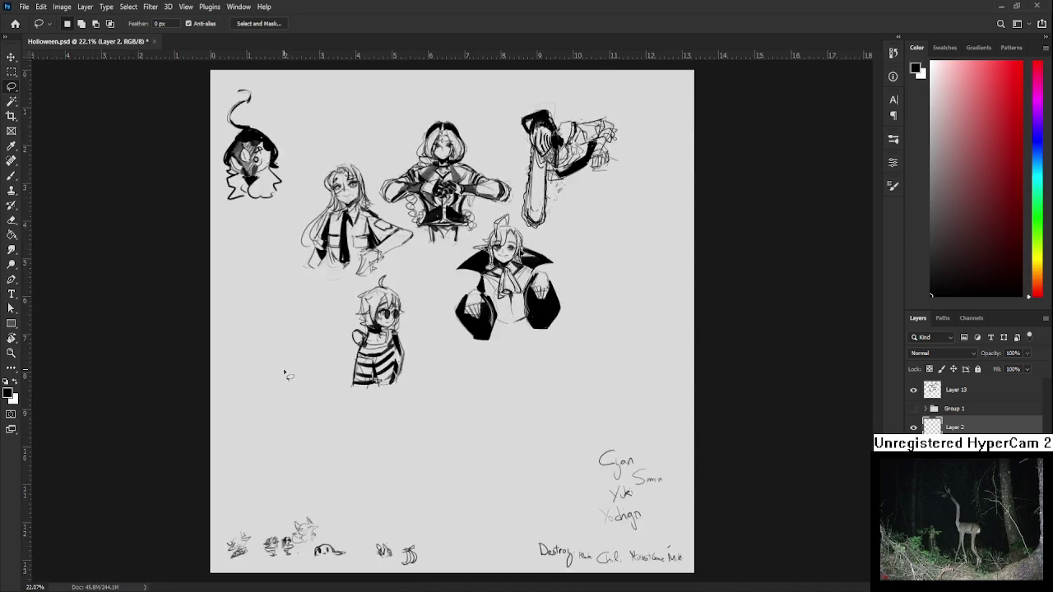
{"action": "scroll", "coordinate": [282, 371], "scroll_direction": "down", "scroll_amount": 3}
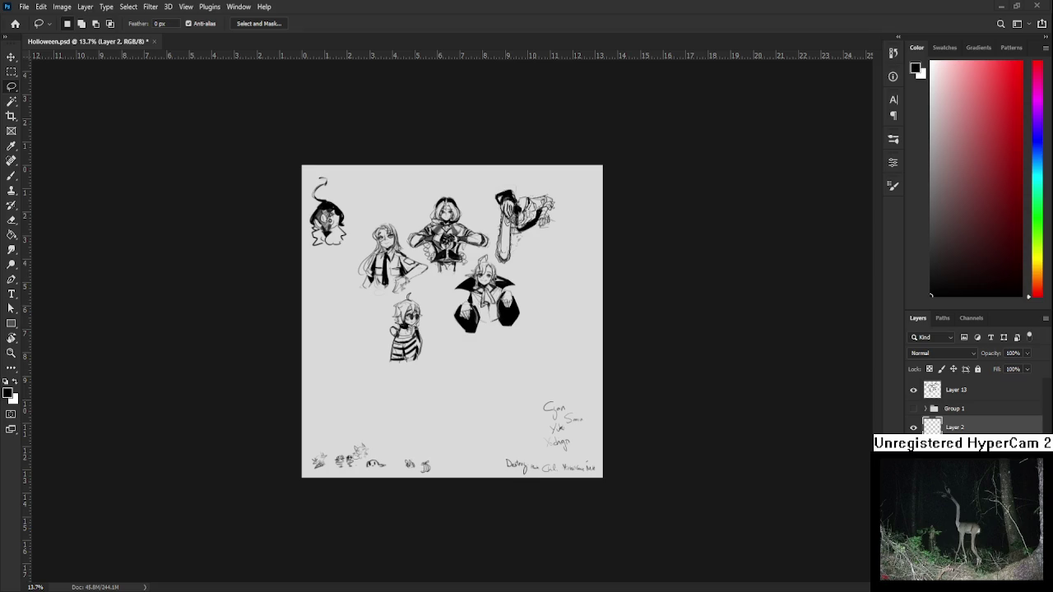
{"action": "scroll", "coordinate": [609, 299], "scroll_direction": "up", "scroll_amount": 2}
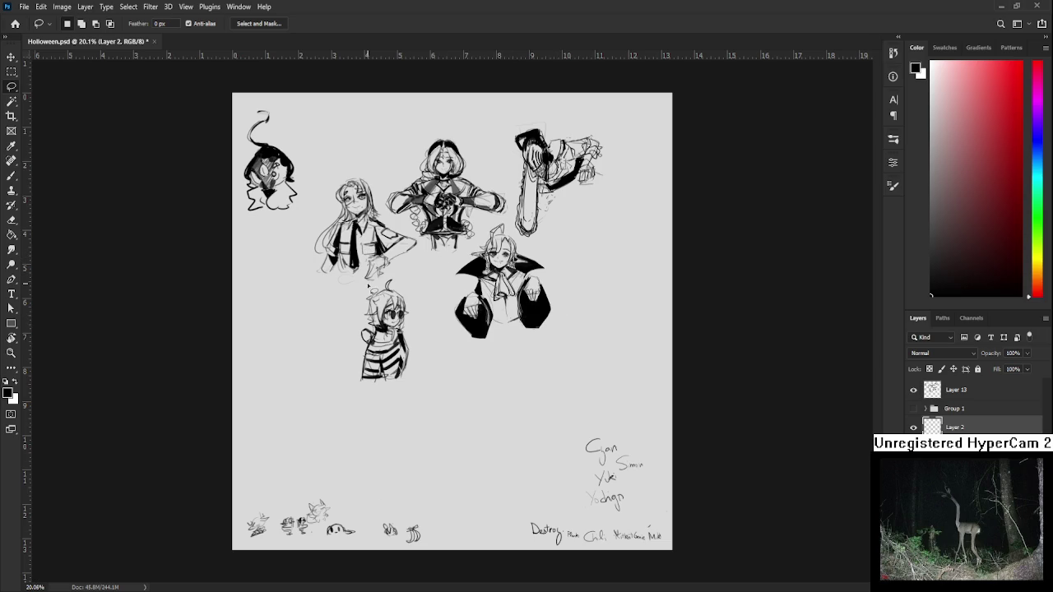
{"action": "mouse_move", "coordinate": [313, 193]}
{"action": "left_mouse_down"}
{"action": "mouse_move", "coordinate": [280, 313]}
{"action": "mouse_move", "coordinate": [277, 262]}
{"action": "left_mouse_up"}
{"action": "left_click", "coordinate": [937, 394]}
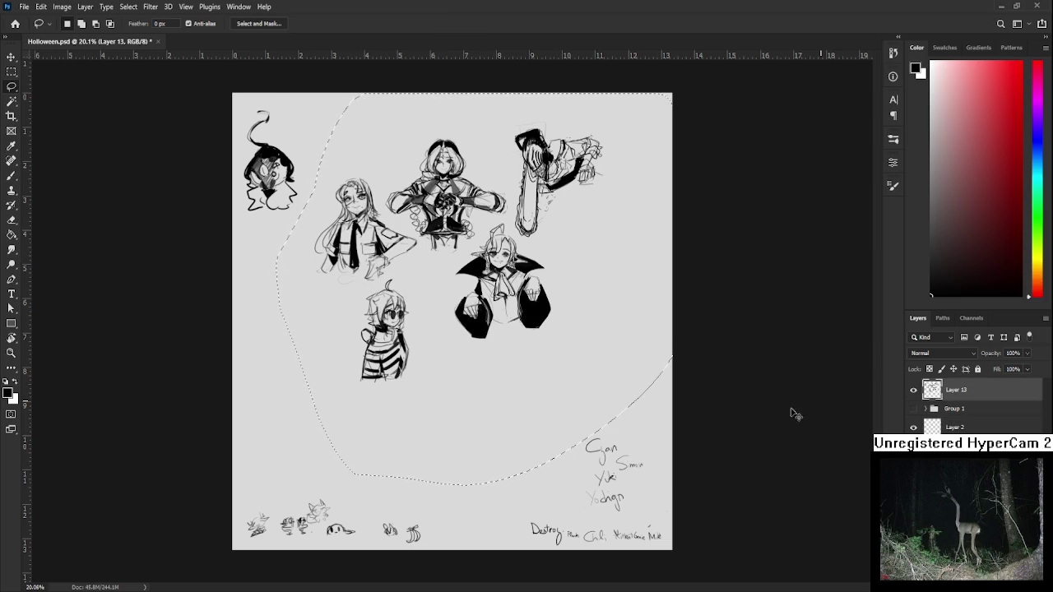
Free Transform the busts to about 89%, shift them slightly up-left, and commit the change.
{"action": "key", "text": "ctrl+t"}
{"action": "left_click_drag", "start_coordinate": [670, 485], "coordinate": [628, 442]}
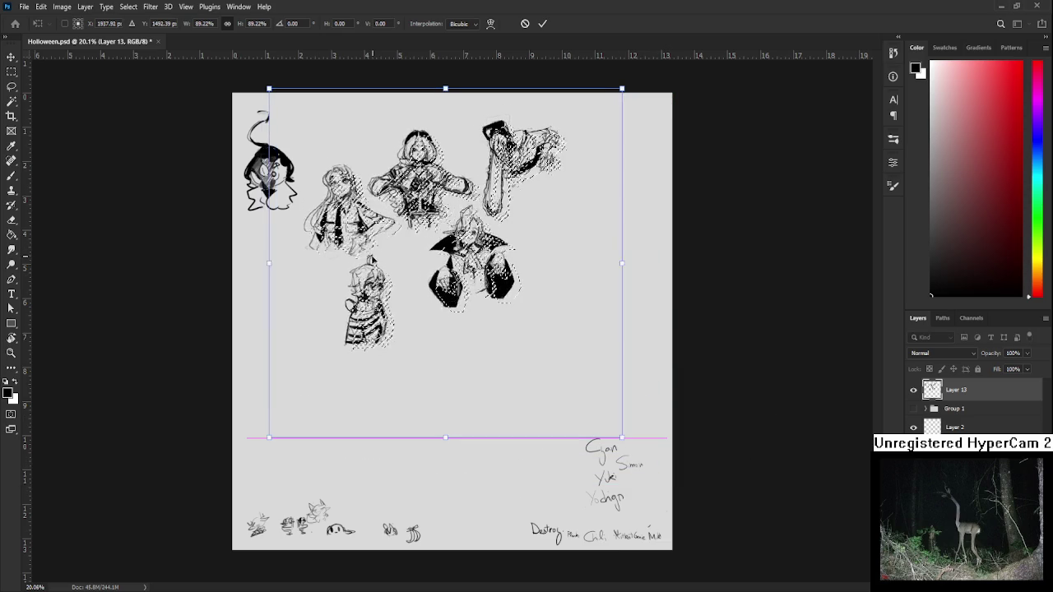
{"action": "left_click_drag", "start_coordinate": [464, 354], "coordinate": [443, 347]}
{"action": "key", "text": "Return"}
{"action": "scroll", "coordinate": [443, 347], "scroll_direction": "up", "scroll_amount": 1}
{"action": "scroll", "coordinate": [443, 348], "scroll_direction": "up", "scroll_amount": 2}
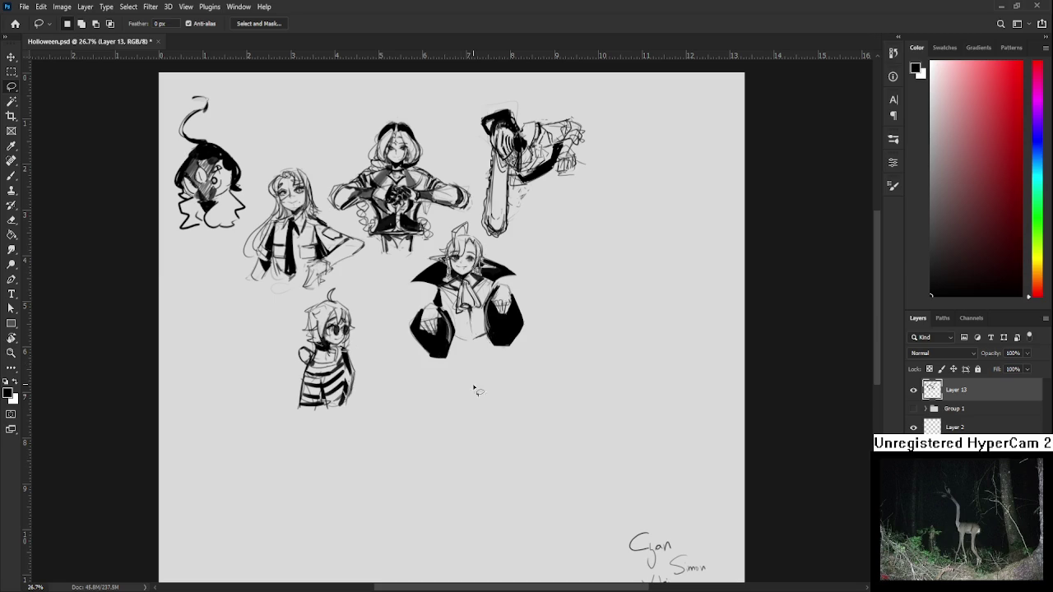
{"action": "scroll", "coordinate": [563, 453], "scroll_direction": "down", "scroll_amount": 3}
{"action": "scroll", "coordinate": [559, 434], "scroll_direction": "up", "scroll_amount": 1}
{"action": "left_click_drag", "start_coordinate": [482, 363], "coordinate": [533, 383]}
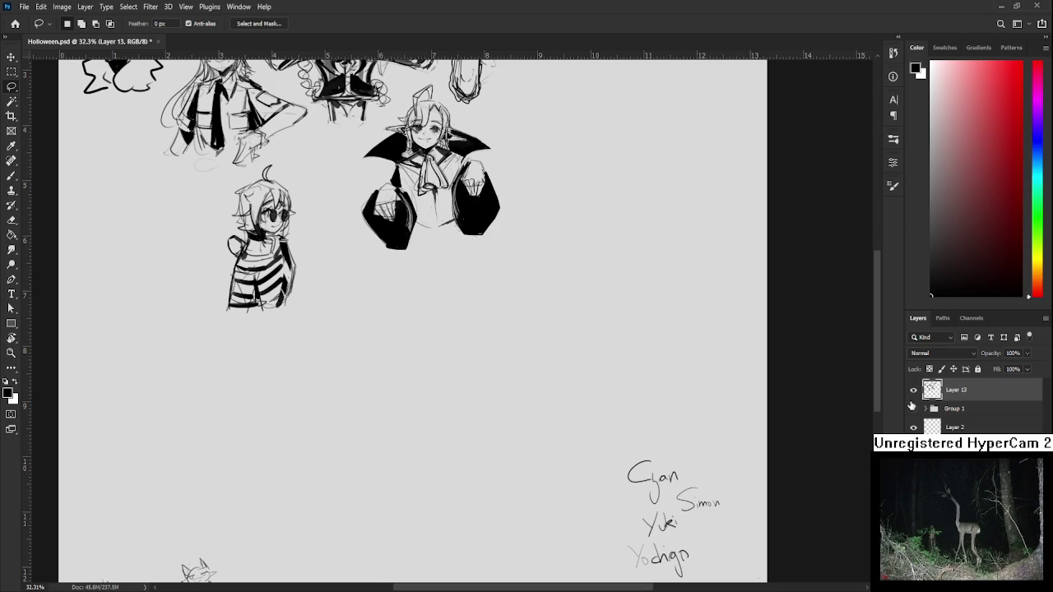
{"action": "left_click", "coordinate": [912, 390]}
{"action": "left_click", "coordinate": [913, 409]}
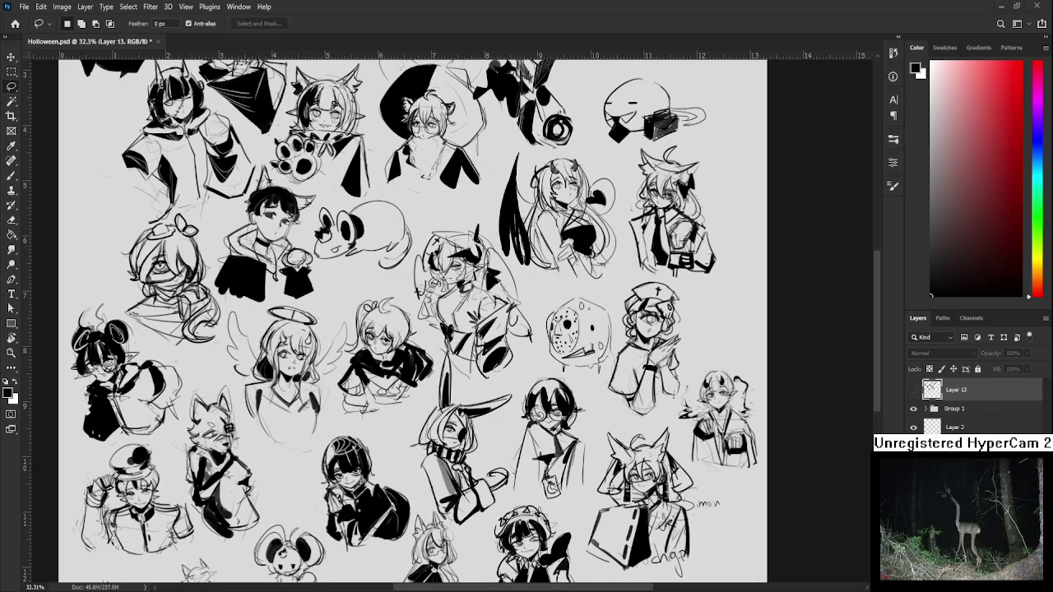
{"action": "scroll", "coordinate": [655, 219], "scroll_direction": "down", "scroll_amount": 2}
{"action": "scroll", "coordinate": [560, 325], "scroll_direction": "up", "scroll_amount": 4}
{"action": "scroll", "coordinate": [501, 275], "scroll_direction": "up", "scroll_amount": 1}
{"action": "scroll", "coordinate": [502, 268], "scroll_direction": "down", "scroll_amount": 1}
{"action": "scroll", "coordinate": [500, 266], "scroll_direction": "down", "scroll_amount": 2}
{"action": "scroll", "coordinate": [504, 272], "scroll_direction": "down", "scroll_amount": 2}
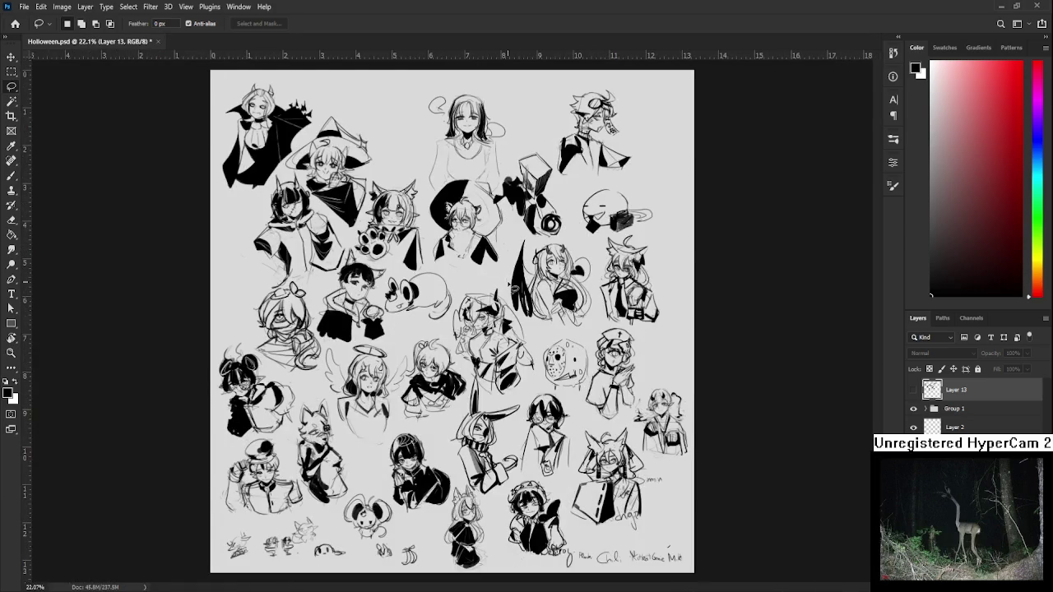
{"action": "scroll", "coordinate": [510, 282], "scroll_direction": "down", "scroll_amount": 1}
{"action": "scroll", "coordinate": [510, 285], "scroll_direction": "up", "scroll_amount": 1}
{"action": "scroll", "coordinate": [412, 385], "scroll_direction": "down", "scroll_amount": 1}
{"action": "left_click", "coordinate": [914, 410]}
{"action": "left_click", "coordinate": [913, 390]}
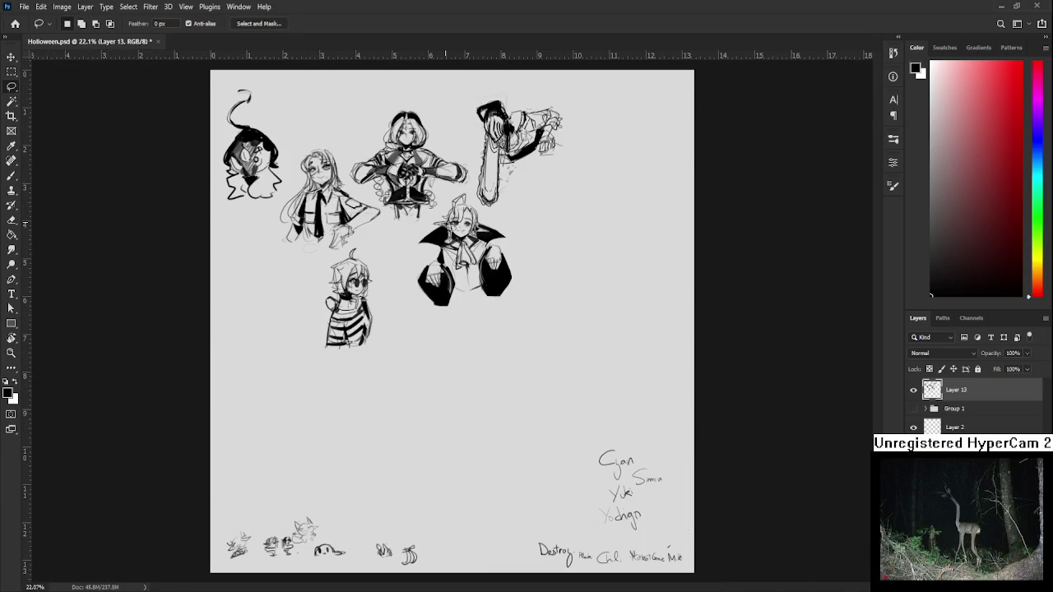
{"action": "scroll", "coordinate": [431, 204], "scroll_direction": "up", "scroll_amount": 2}
{"action": "scroll", "coordinate": [432, 201], "scroll_direction": "up", "scroll_amount": 1}
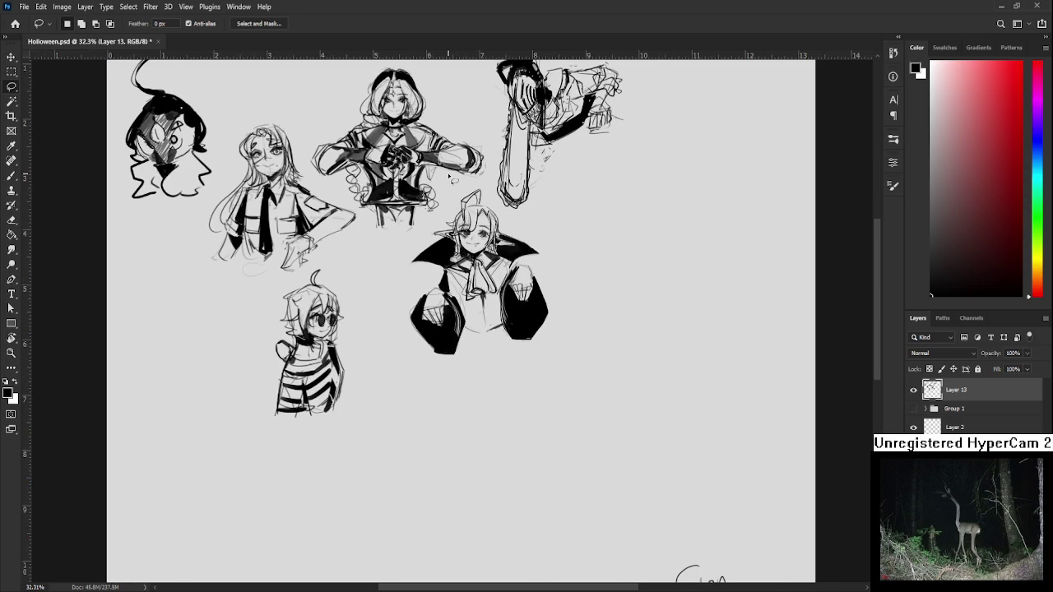
{"action": "scroll", "coordinate": [464, 192], "scroll_direction": "up", "scroll_amount": 1}
{"action": "scroll", "coordinate": [540, 369], "scroll_direction": "down", "scroll_amount": 1}
{"action": "scroll", "coordinate": [535, 364], "scroll_direction": "down", "scroll_amount": 1}
{"action": "scroll", "coordinate": [494, 337], "scroll_direction": "up", "scroll_amount": 2}
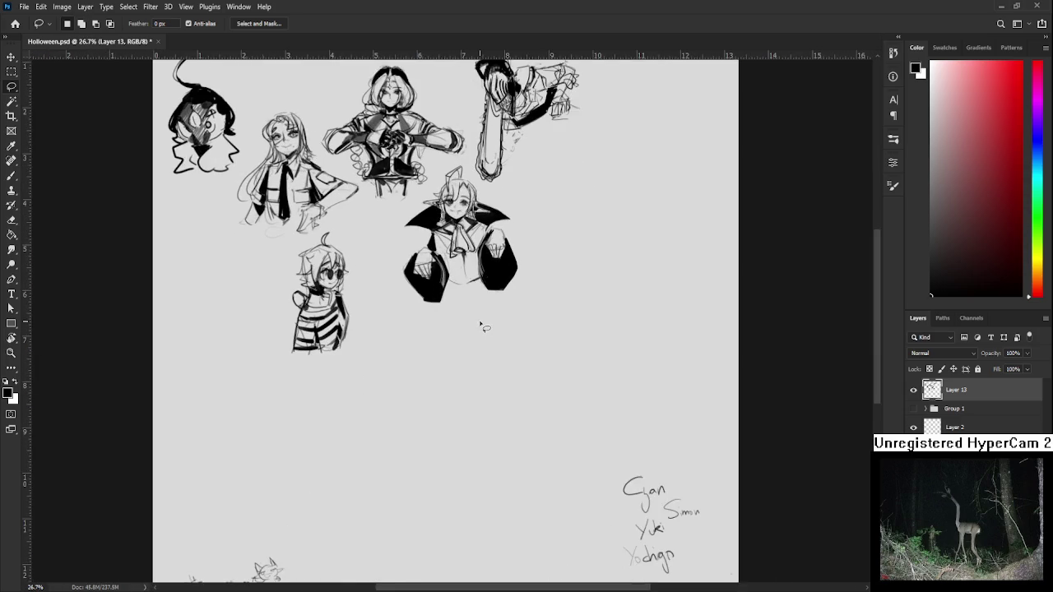
{"action": "scroll", "coordinate": [481, 321], "scroll_direction": "up", "scroll_amount": 1}
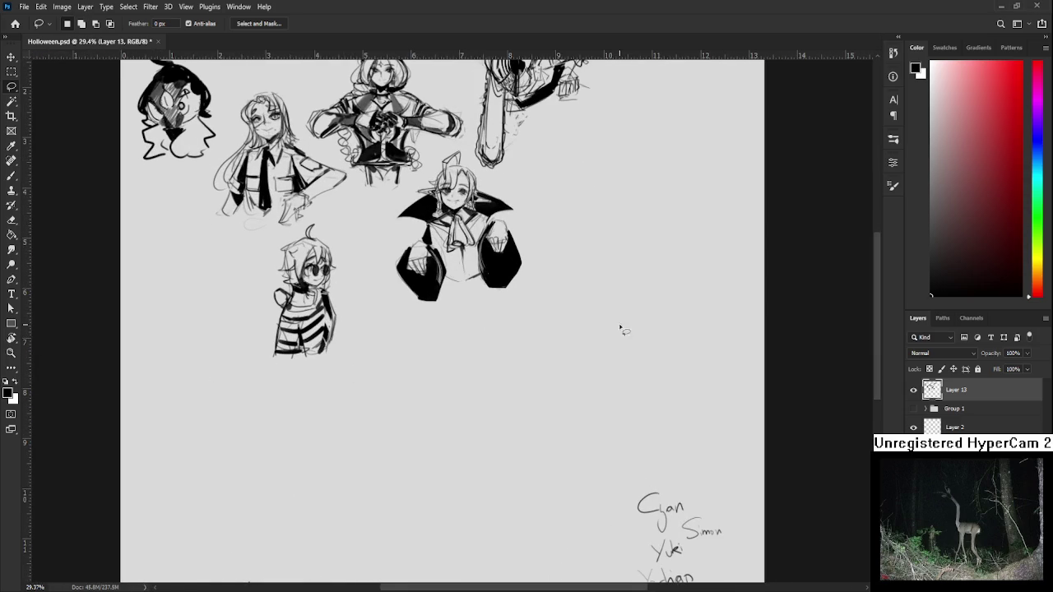
Brush the box head's left edge in the empty space beside the vampire bust.
{"action": "left_click_drag", "start_coordinate": [623, 331], "coordinate": [436, 450]}
{"action": "scroll", "coordinate": [400, 258], "scroll_direction": "up", "scroll_amount": 2}
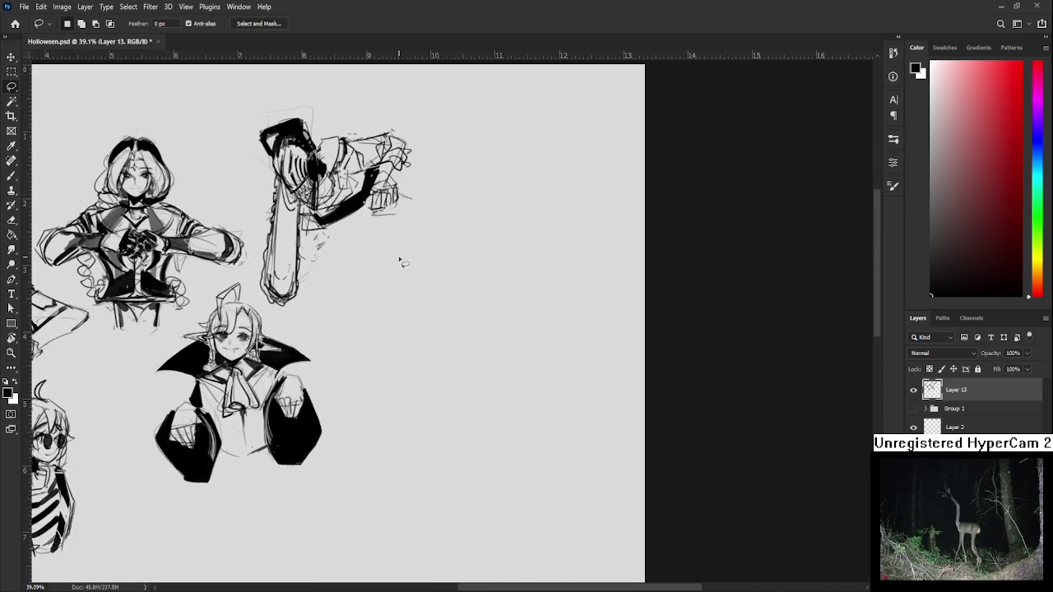
{"action": "scroll", "coordinate": [414, 296], "scroll_direction": "up", "scroll_amount": 1}
{"action": "key", "text": "b"}
{"action": "left_click_drag", "start_coordinate": [441, 289], "coordinate": [430, 364]}
{"action": "key", "text": "ctrl+z"}
{"action": "left_click_drag", "start_coordinate": [453, 304], "coordinate": [446, 376]}
{"action": "key", "text": "ctrl+z"}
{"action": "left_click_drag", "start_coordinate": [445, 302], "coordinate": [436, 374]}
With a smaller brush, add the box head's slanted top and right edge.
{"action": "key", "text": "bracketleft"}
{"action": "mouse_move", "coordinate": [442, 301]}
{"action": "left_mouse_down"}
{"action": "mouse_move", "coordinate": [489, 313]}
{"action": "mouse_move", "coordinate": [470, 355]}
{"action": "left_mouse_up"}
{"action": "key", "text": "ctrl+z"}
{"action": "left_click_drag", "start_coordinate": [437, 368], "coordinate": [471, 368]}
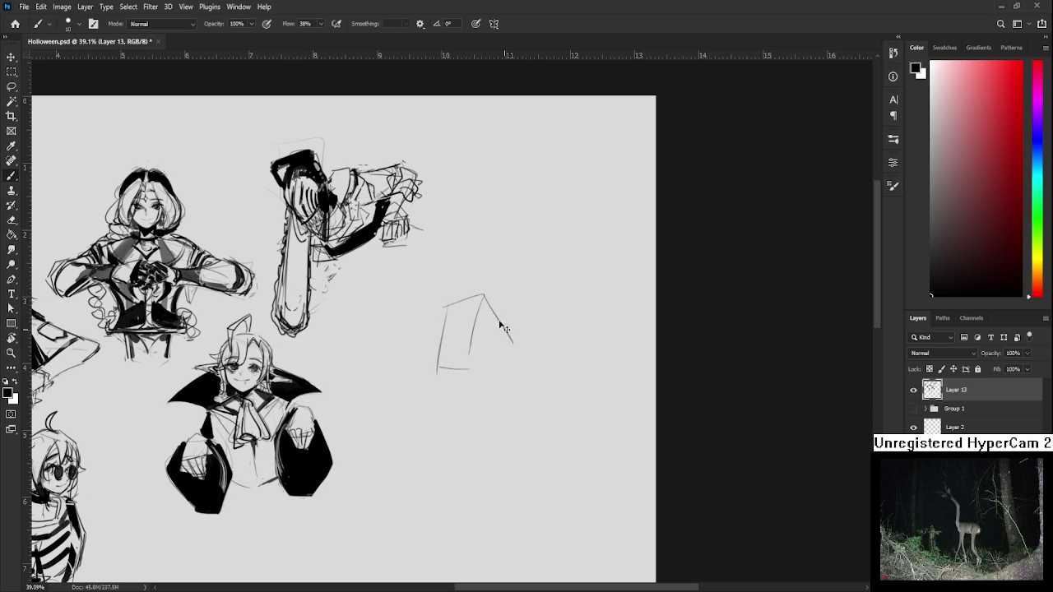
{"action": "left_click_drag", "start_coordinate": [496, 292], "coordinate": [488, 377]}
{"action": "key", "text": "ctrl+z"}
Sketch the strokes and curve beneath the box head, redoing strokes as needed.
{"action": "scroll", "coordinate": [469, 362], "scroll_direction": "down", "scroll_amount": 1}
{"action": "key", "text": "ctrl+z"}
{"action": "mouse_move", "coordinate": [448, 323]}
{"action": "left_mouse_down"}
{"action": "mouse_move", "coordinate": [460, 387]}
{"action": "mouse_move", "coordinate": [451, 350]}
{"action": "left_mouse_up"}
{"action": "mouse_move", "coordinate": [473, 329]}
{"action": "left_mouse_down"}
{"action": "mouse_move", "coordinate": [472, 351]}
{"action": "mouse_move", "coordinate": [399, 400]}
{"action": "left_mouse_up"}
{"action": "key", "text": "ctrl+z"}
{"action": "mouse_move", "coordinate": [452, 345]}
{"action": "left_mouse_down"}
{"action": "mouse_move", "coordinate": [418, 383]}
{"action": "mouse_move", "coordinate": [481, 365]}
{"action": "left_mouse_up"}
{"action": "left_click_drag", "start_coordinate": [475, 347], "coordinate": [497, 342]}
{"action": "key", "text": "ctrl+z"}
{"action": "left_click_drag", "start_coordinate": [415, 391], "coordinate": [450, 444]}
{"action": "left_click_drag", "start_coordinate": [510, 349], "coordinate": [509, 376]}
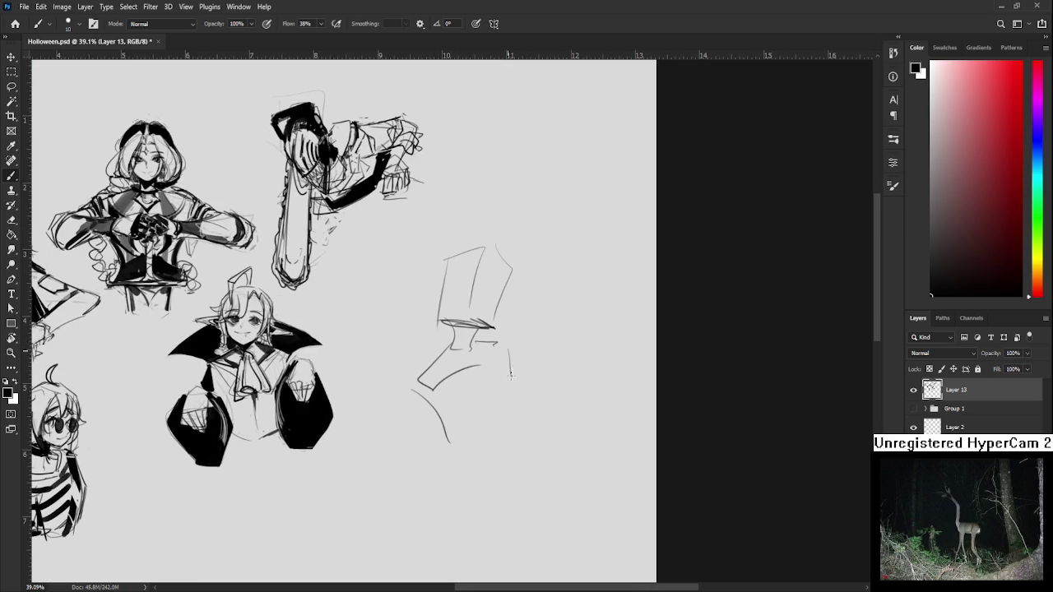
Sketch a loop at the body's base, the leg lines and a small foot.
{"action": "scroll", "coordinate": [394, 388], "scroll_direction": "down", "scroll_amount": 1}
{"action": "mouse_move", "coordinate": [394, 389]}
{"action": "left_mouse_down"}
{"action": "mouse_move", "coordinate": [437, 377]}
{"action": "mouse_move", "coordinate": [445, 449]}
{"action": "left_mouse_up"}
{"action": "left_click_drag", "start_coordinate": [433, 372], "coordinate": [452, 431]}
{"action": "mouse_move", "coordinate": [456, 422]}
{"action": "left_mouse_down"}
{"action": "mouse_move", "coordinate": [505, 387]}
{"action": "mouse_move", "coordinate": [530, 415]}
{"action": "left_mouse_up"}
{"action": "mouse_move", "coordinate": [464, 443]}
{"action": "left_mouse_down"}
{"action": "mouse_move", "coordinate": [525, 406]}
{"action": "mouse_move", "coordinate": [517, 383]}
{"action": "mouse_move", "coordinate": [523, 408]}
{"action": "left_mouse_up"}
{"action": "key", "text": "ctrl+z"}
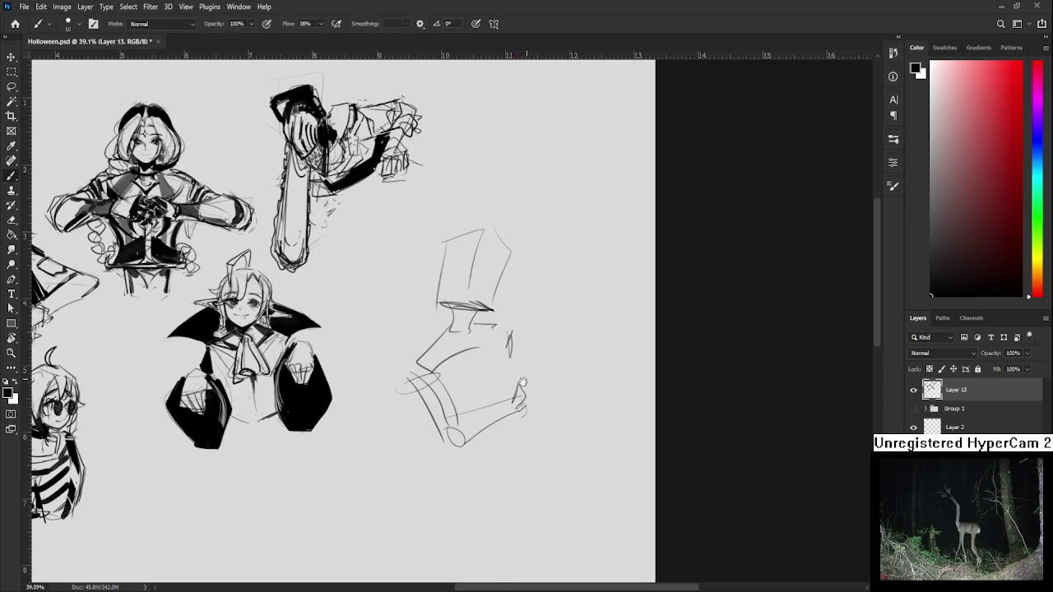
Draw facial lines, an eye and a dot inside the box head.
{"action": "scroll", "coordinate": [523, 377], "scroll_direction": "up", "scroll_amount": 1}
{"action": "scroll", "coordinate": [520, 347], "scroll_direction": "up", "scroll_amount": 3}
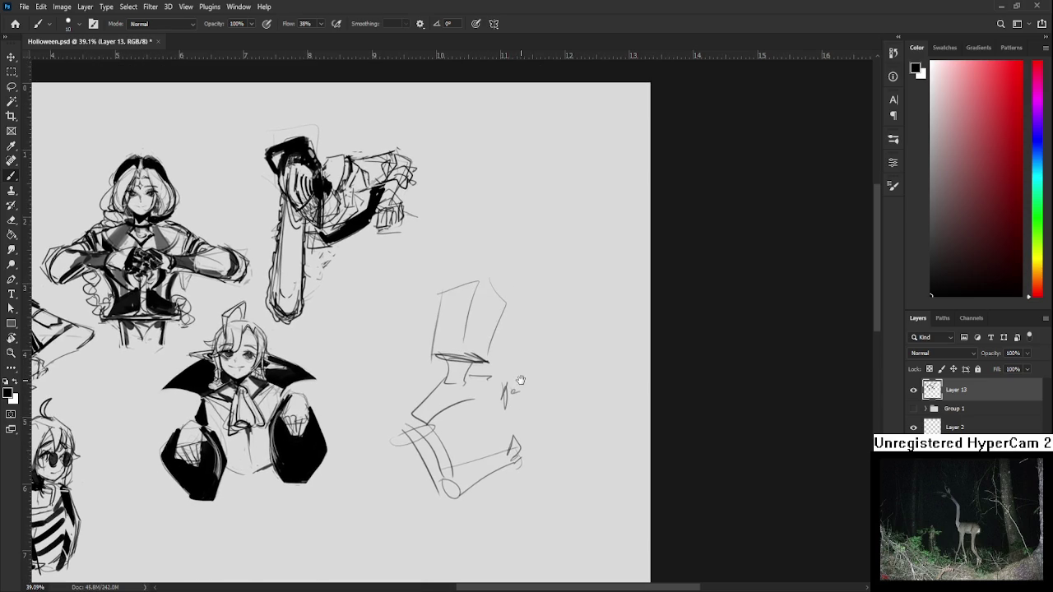
{"action": "mouse_move", "coordinate": [462, 316]}
{"action": "left_mouse_down"}
{"action": "mouse_move", "coordinate": [480, 314]}
{"action": "mouse_move", "coordinate": [465, 329]}
{"action": "mouse_move", "coordinate": [476, 323]}
{"action": "left_mouse_up"}
{"action": "left_click_drag", "start_coordinate": [462, 317], "coordinate": [482, 315]}
{"action": "key", "text": "e"}
{"action": "key", "text": "b"}
{"action": "left_click_drag", "start_coordinate": [469, 306], "coordinate": [481, 308]}
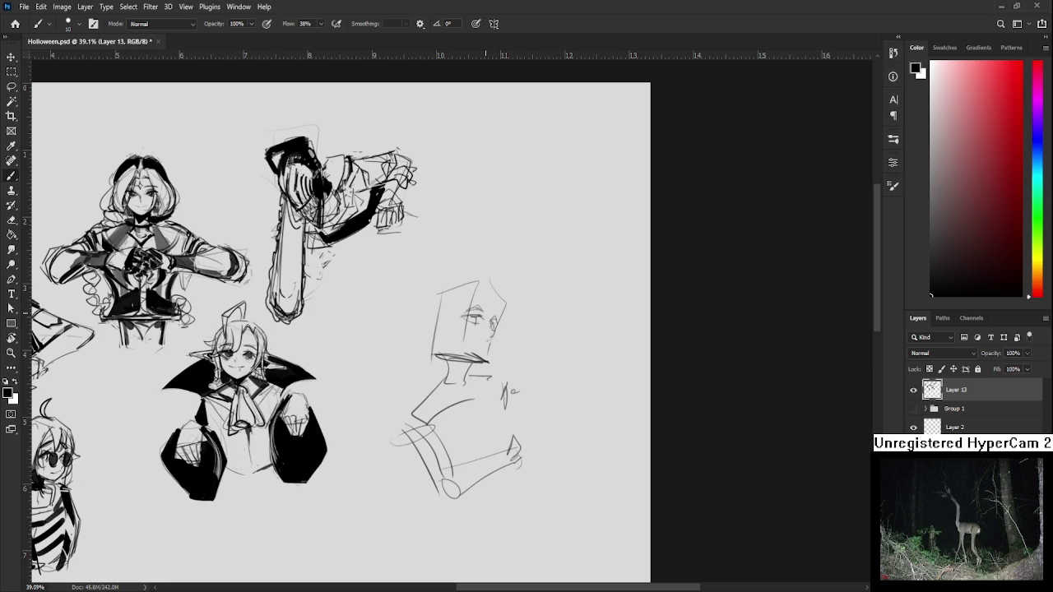
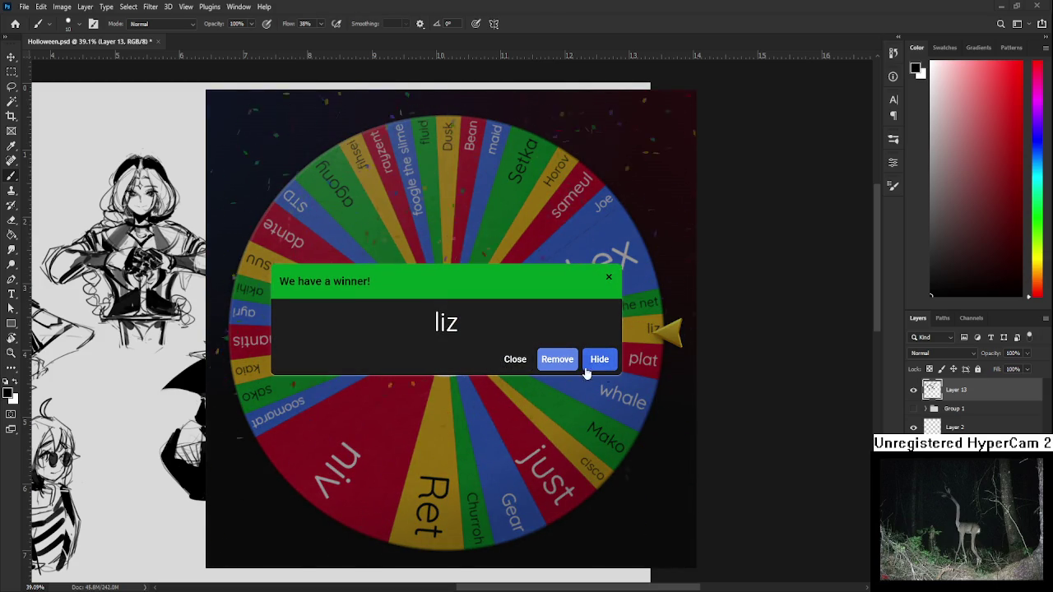
Remove the drawn winner from the Wheel of Names wheel.
{"action": "left_click", "coordinate": [557, 360]}
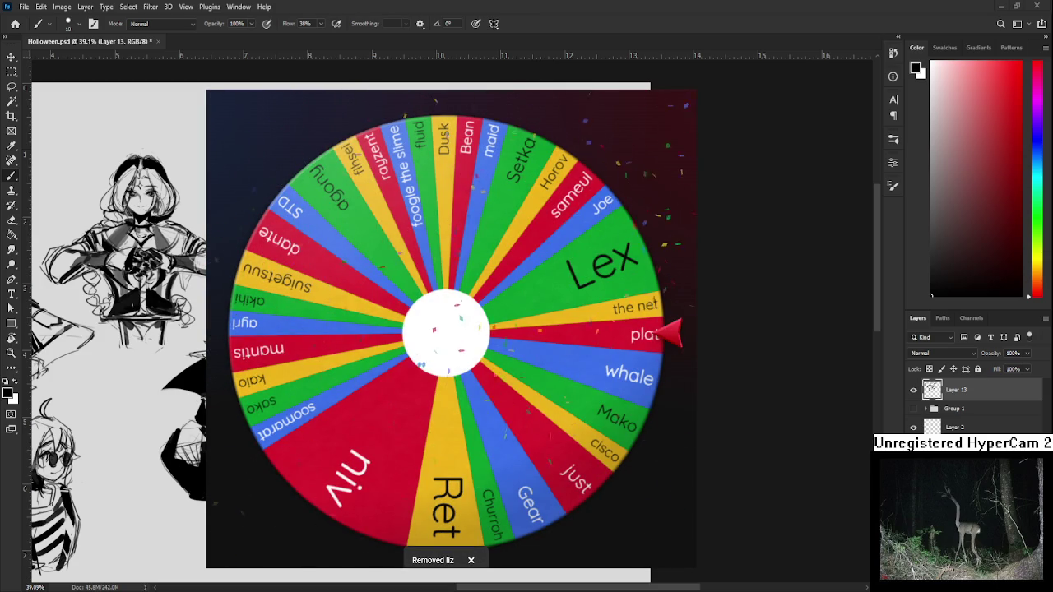
{"action": "scroll", "coordinate": [353, 313], "scroll_direction": "down", "scroll_amount": 5}
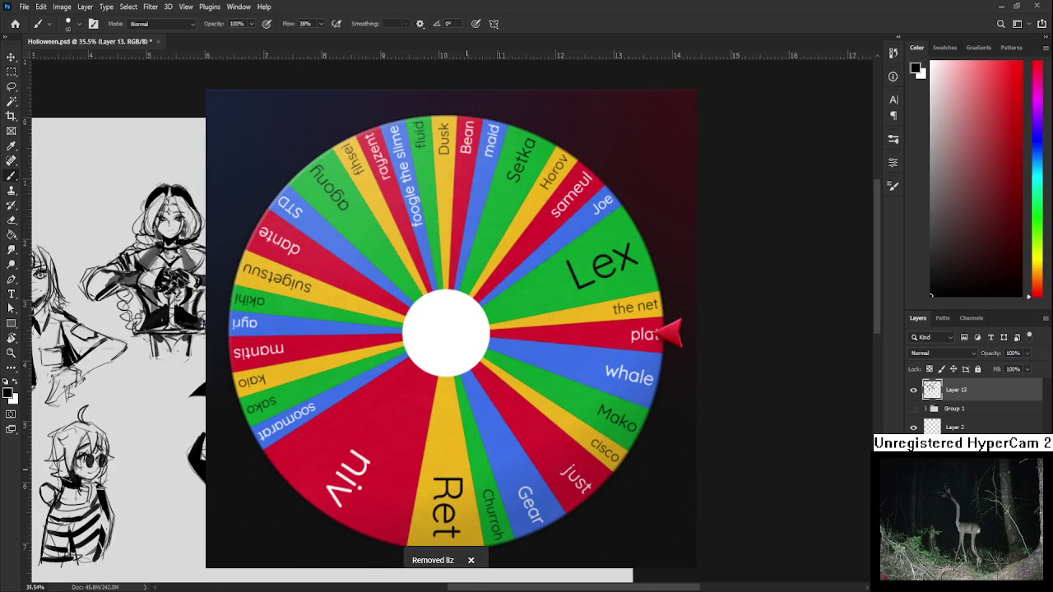
{"action": "scroll", "coordinate": [505, 329], "scroll_direction": "up", "scroll_amount": 3}
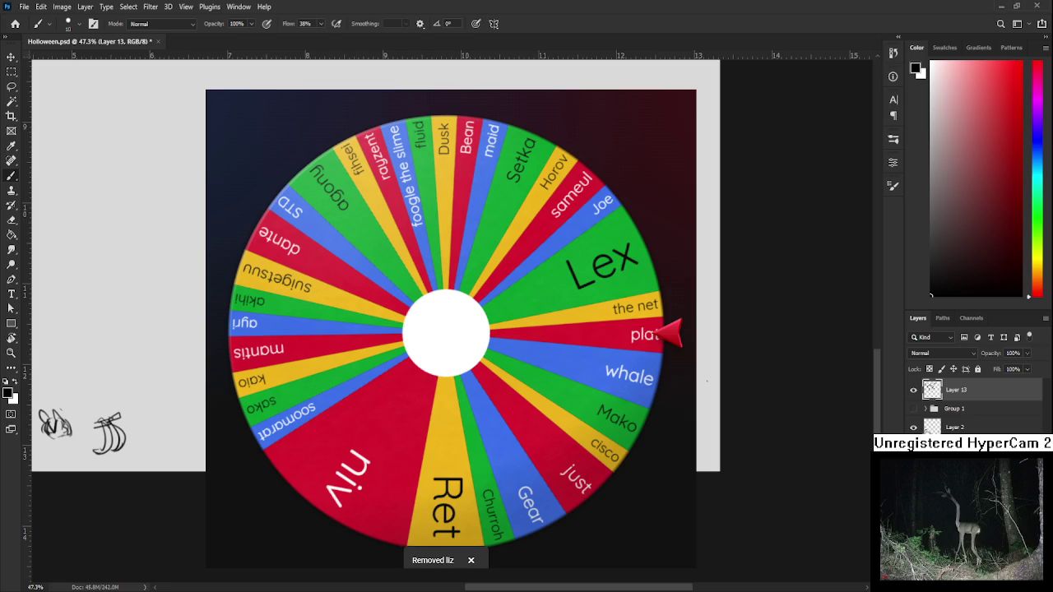
Make Layer 2 active and move the wheel aside to reveal the Halloween sketches.
{"action": "left_click", "coordinate": [954, 427]}
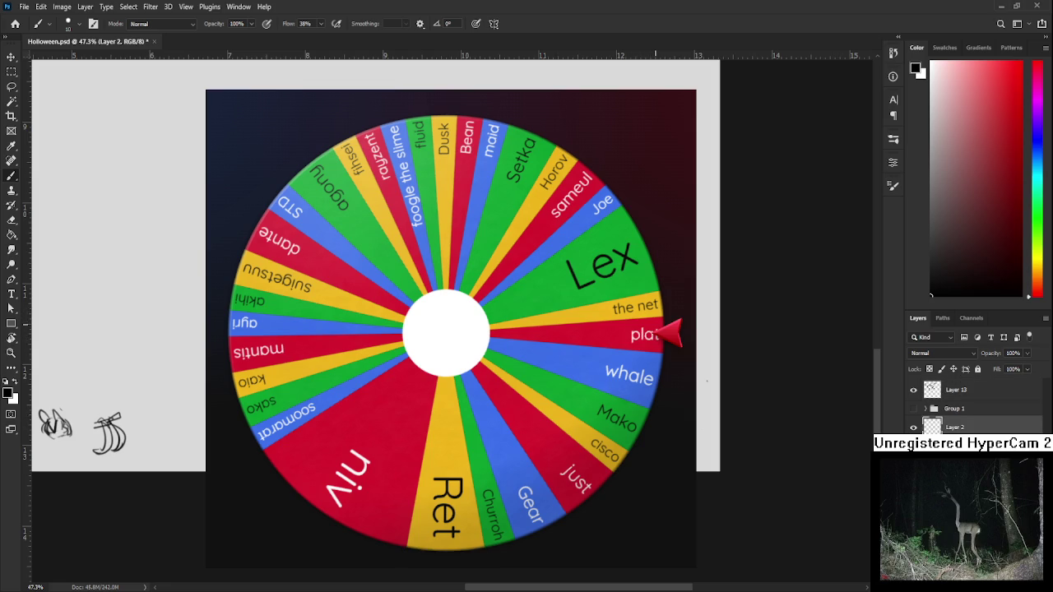
{"action": "scroll", "coordinate": [611, 329], "scroll_direction": "up", "scroll_amount": 3}
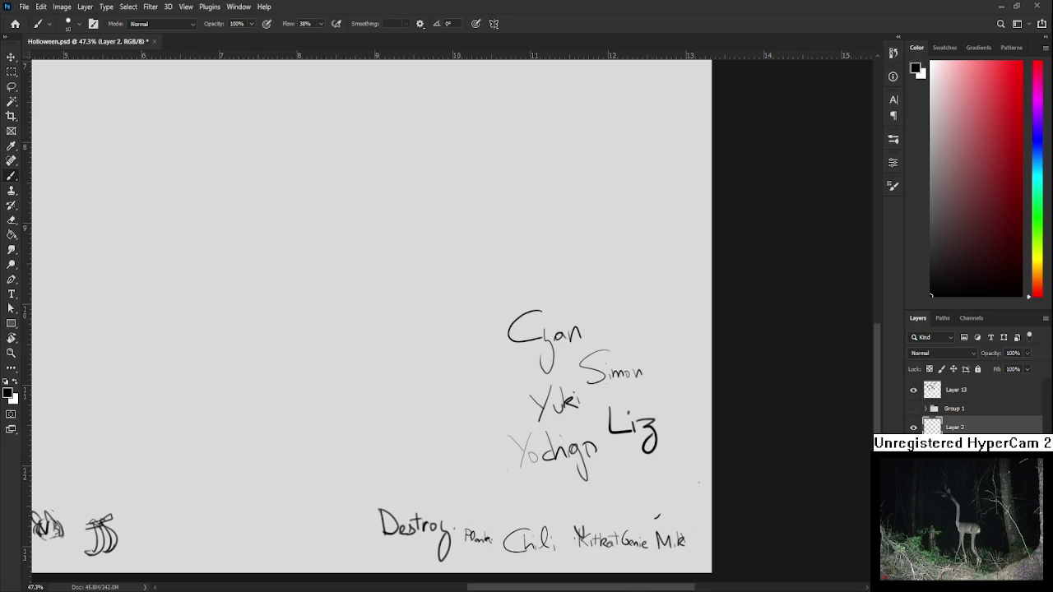
{"action": "mouse_move", "coordinate": [698, 483]}
{"action": "left_mouse_down"}
{"action": "mouse_move", "coordinate": [554, 340]}
{"action": "mouse_move", "coordinate": [504, 355]}
{"action": "left_mouse_up"}
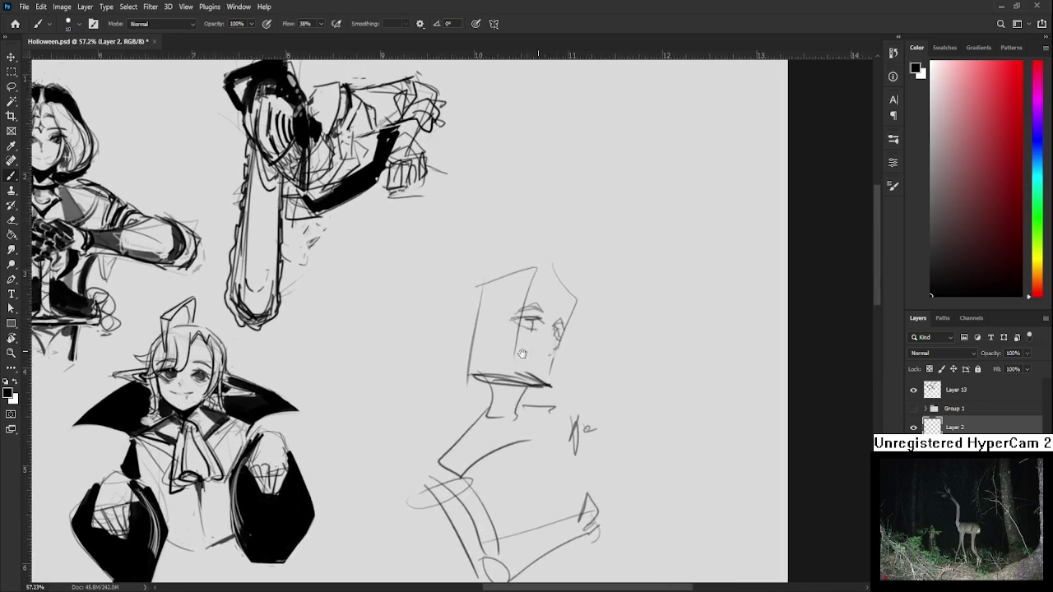
Lasso the right eye and transform it slightly lower on Layer 13.
{"action": "key", "text": "l"}
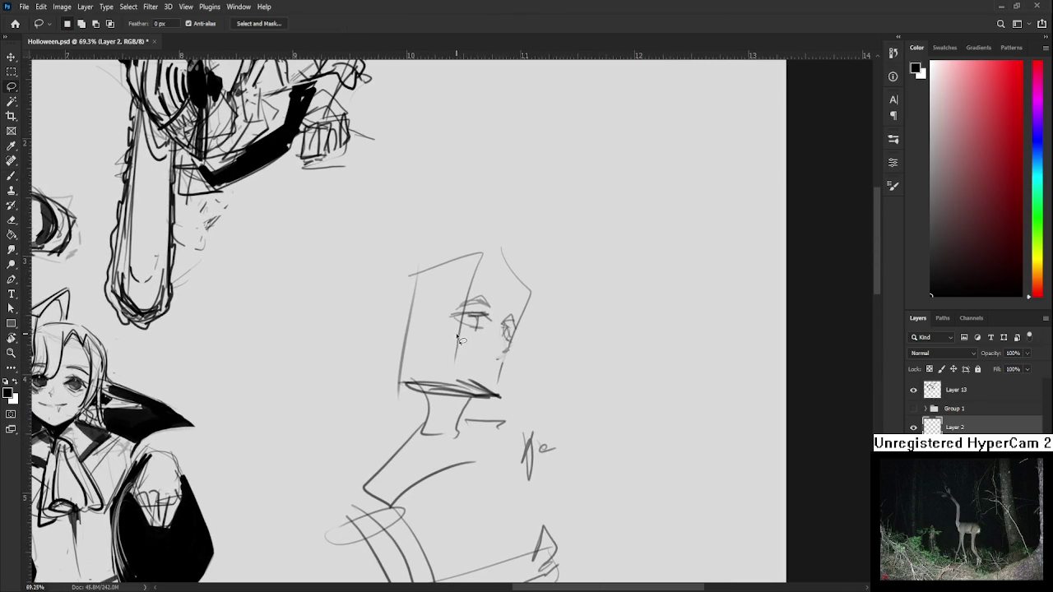
{"action": "left_click_drag", "start_coordinate": [492, 339], "coordinate": [523, 337]}
{"action": "left_click", "coordinate": [952, 390]}
{"action": "key", "text": "ctrl+t"}
{"action": "left_click_drag", "start_coordinate": [506, 323], "coordinate": [506, 327]}
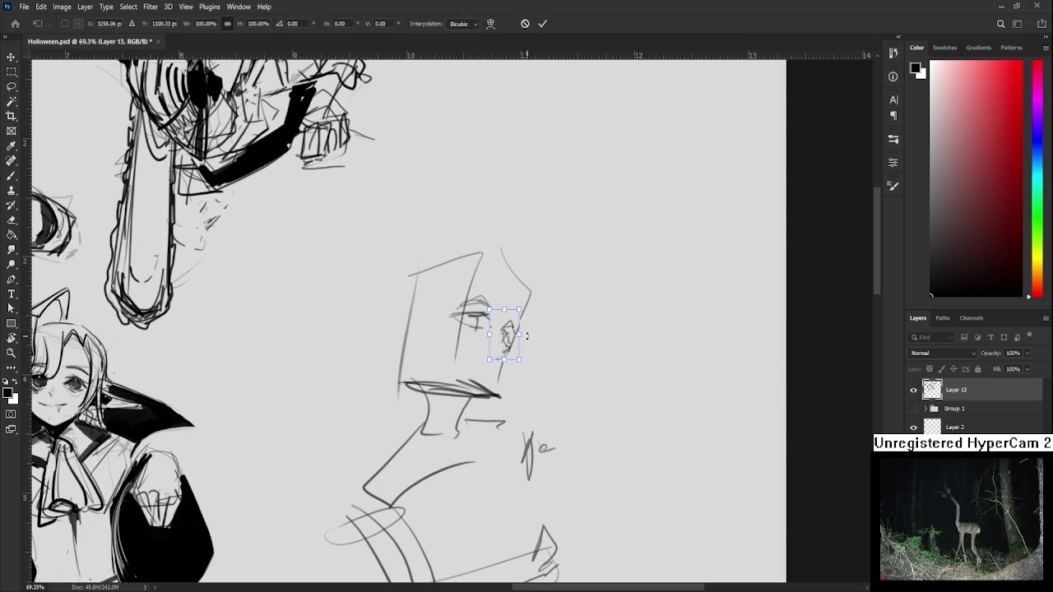
{"action": "left_click_drag", "start_coordinate": [527, 361], "coordinate": [526, 366]}
{"action": "key", "text": "Return"}
{"action": "key", "text": "e"}
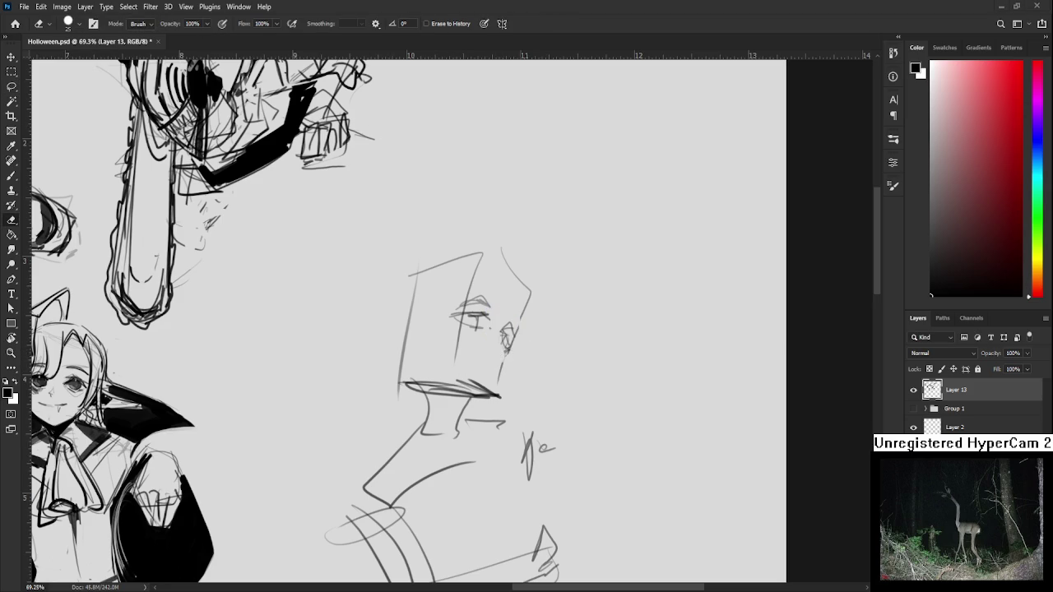
Brush curved hair strokes around the eyes and down the right side of the face.
{"action": "scroll", "coordinate": [508, 338], "scroll_direction": "up", "scroll_amount": 1}
{"action": "scroll", "coordinate": [481, 333], "scroll_direction": "up", "scroll_amount": 1}
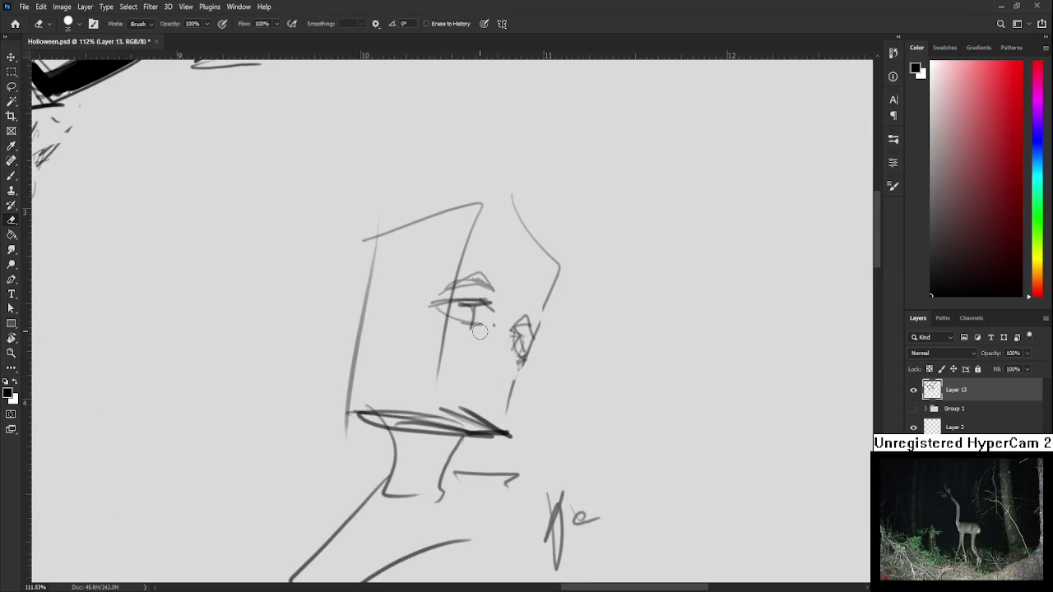
{"action": "key", "text": "b"}
{"action": "mouse_move", "coordinate": [425, 319]}
{"action": "left_mouse_down"}
{"action": "mouse_move", "coordinate": [427, 350]}
{"action": "mouse_move", "coordinate": [400, 370]}
{"action": "mouse_move", "coordinate": [427, 373]}
{"action": "left_mouse_up"}
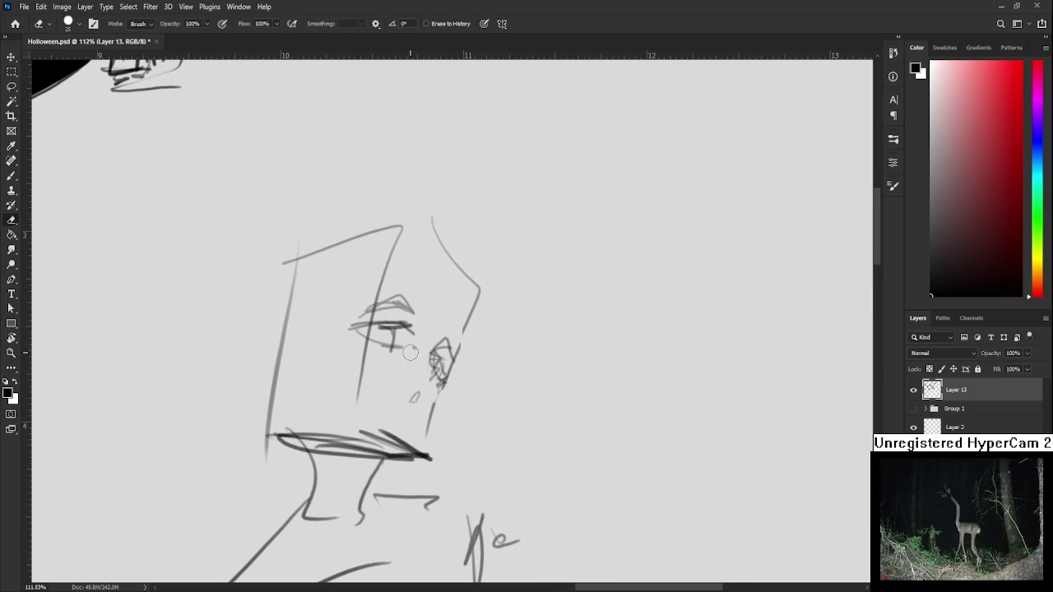
{"action": "left_click_drag", "start_coordinate": [415, 322], "coordinate": [438, 345]}
{"action": "left_click_drag", "start_coordinate": [463, 267], "coordinate": [462, 369]}
{"action": "mouse_move", "coordinate": [469, 248]}
{"action": "left_mouse_down"}
{"action": "mouse_move", "coordinate": [383, 340]}
{"action": "mouse_move", "coordinate": [394, 365]}
{"action": "left_mouse_up"}
{"action": "key", "text": "ctrl+z"}
{"action": "left_click_drag", "start_coordinate": [385, 318], "coordinate": [376, 363]}
{"action": "mouse_move", "coordinate": [466, 258]}
{"action": "left_mouse_down"}
{"action": "mouse_move", "coordinate": [388, 334]}
{"action": "mouse_move", "coordinate": [441, 313]}
{"action": "left_mouse_up"}
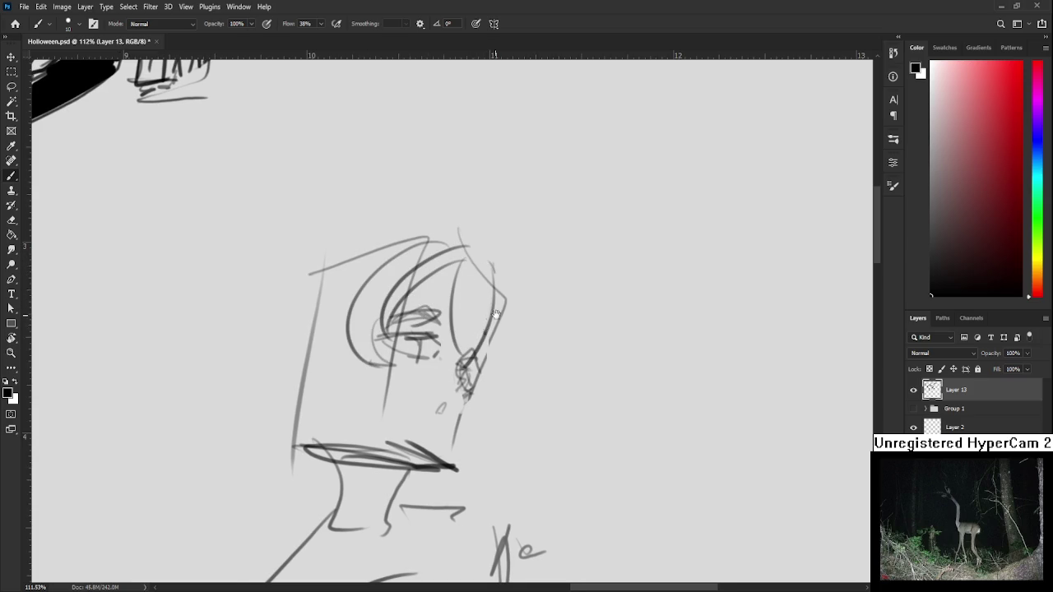
{"action": "scroll", "coordinate": [411, 322], "scroll_direction": "down", "scroll_amount": 1}
{"action": "mouse_move", "coordinate": [493, 257]}
{"action": "left_mouse_down"}
{"action": "mouse_move", "coordinate": [464, 378]}
{"action": "mouse_move", "coordinate": [497, 394]}
{"action": "left_mouse_up"}
{"action": "key", "text": "ctrl+z"}
{"action": "scroll", "coordinate": [494, 391], "scroll_direction": "down", "scroll_amount": 1}
Rough in the jaw, cheek and chin lines, erasing part of the chin.
{"action": "left_click_drag", "start_coordinate": [385, 293], "coordinate": [400, 375]}
{"action": "left_click_drag", "start_coordinate": [362, 370], "coordinate": [393, 368]}
{"action": "key", "text": "e"}
{"action": "left_click_drag", "start_coordinate": [448, 442], "coordinate": [412, 409]}
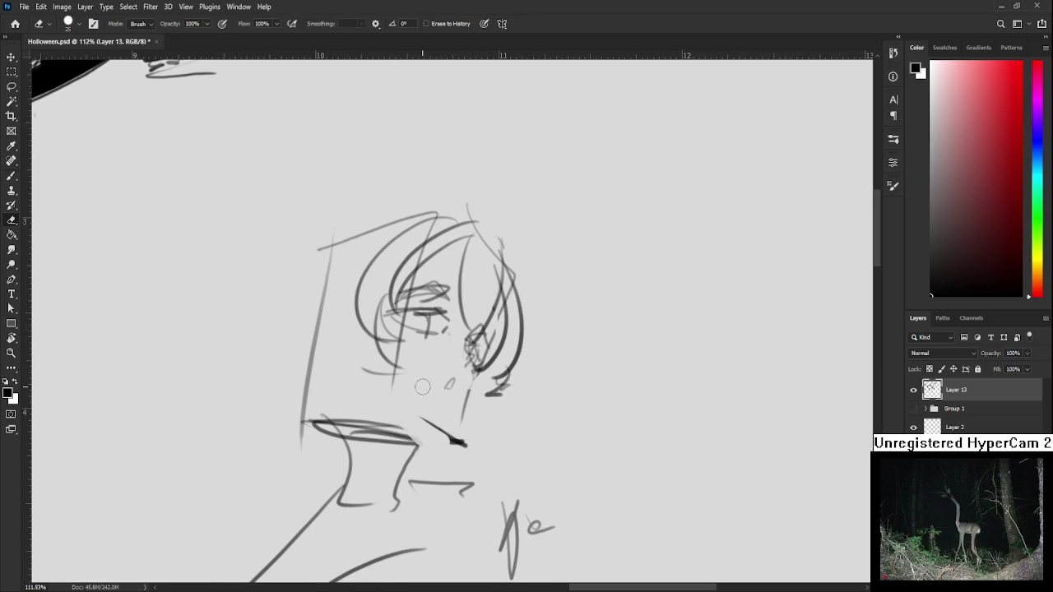
{"action": "key", "text": "b"}
{"action": "left_click_drag", "start_coordinate": [477, 366], "coordinate": [467, 412]}
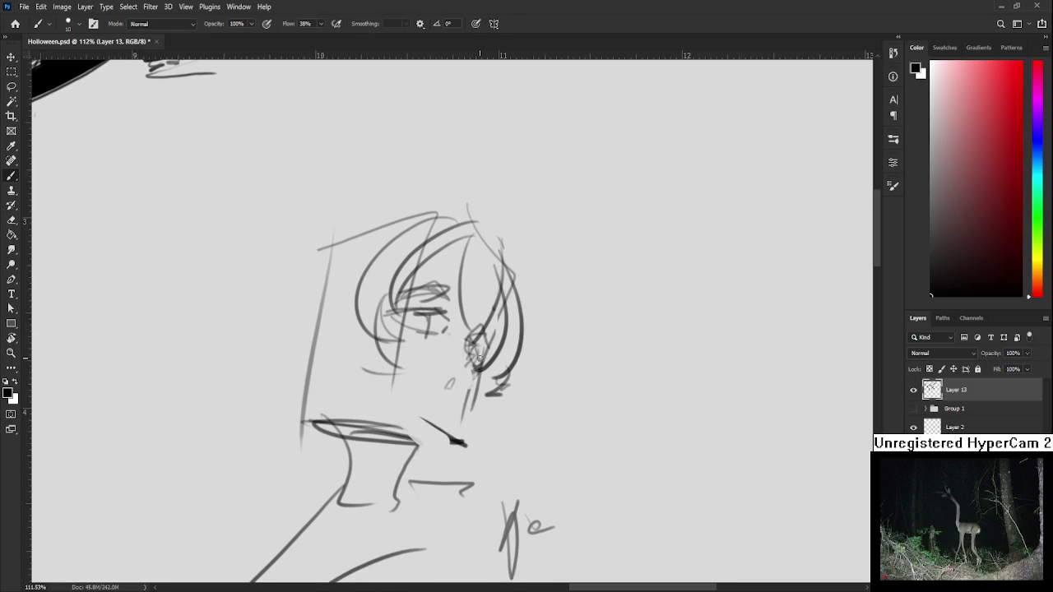
{"action": "left_click_drag", "start_coordinate": [489, 354], "coordinate": [451, 423]}
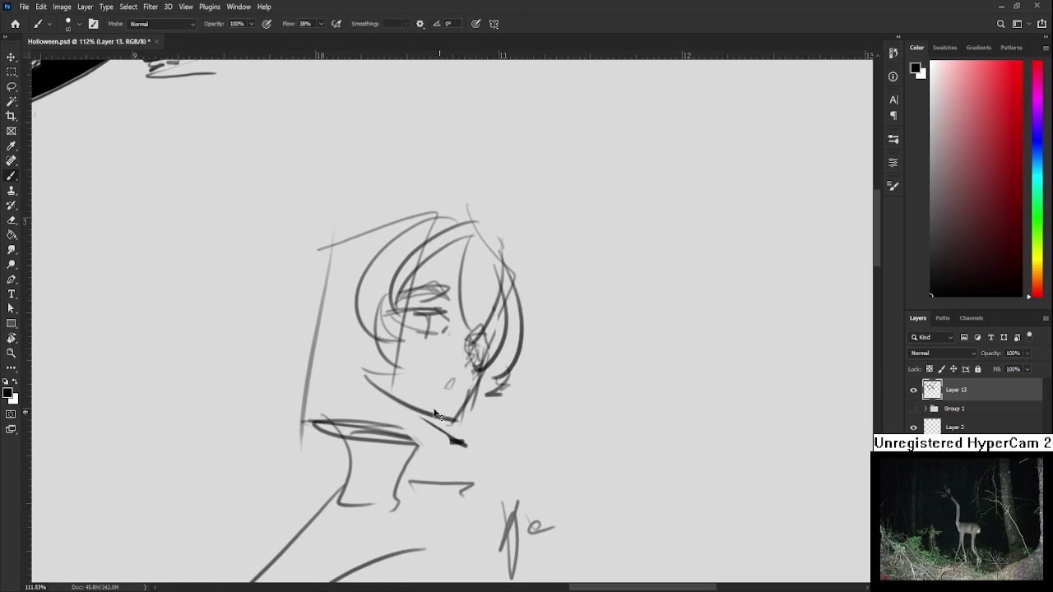
{"action": "mouse_move", "coordinate": [362, 373]}
{"action": "left_mouse_down"}
{"action": "mouse_move", "coordinate": [448, 435]}
{"action": "mouse_move", "coordinate": [346, 352]}
{"action": "left_mouse_up"}
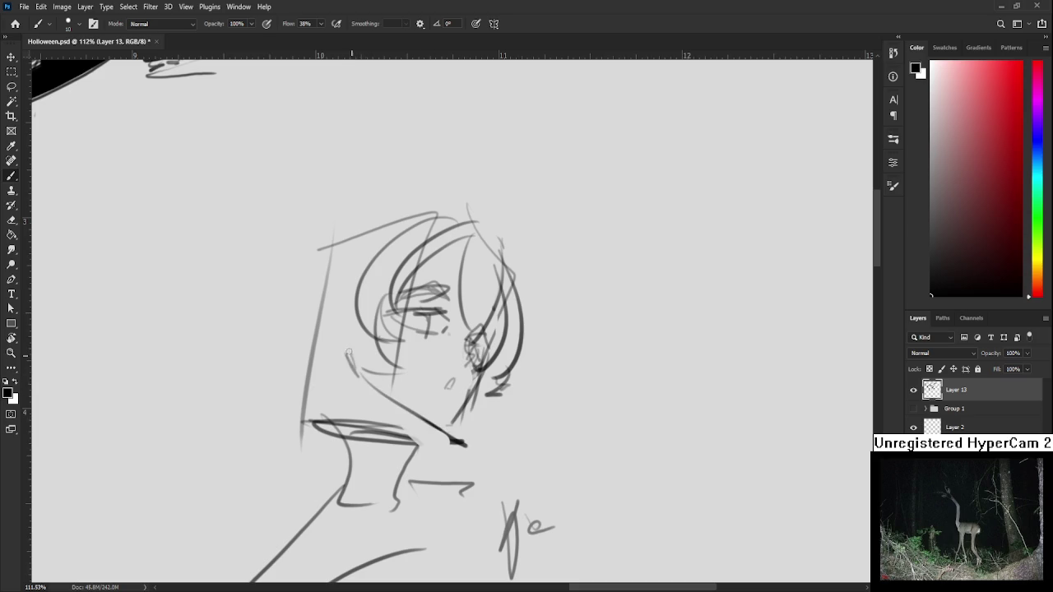
{"action": "left_click_drag", "start_coordinate": [373, 270], "coordinate": [423, 333]}
{"action": "left_click_drag", "start_coordinate": [472, 294], "coordinate": [444, 440]}
{"action": "left_click_drag", "start_coordinate": [454, 273], "coordinate": [364, 431]}
{"action": "mouse_move", "coordinate": [452, 304]}
{"action": "left_mouse_down"}
{"action": "mouse_move", "coordinate": [454, 383]}
{"action": "mouse_move", "coordinate": [458, 247]}
{"action": "mouse_move", "coordinate": [501, 359]}
{"action": "left_mouse_up"}
{"action": "key", "text": "ctrl+z"}
{"action": "key", "text": "ctrl+z"}
Sketch a pointed cat ear with its tip and inner-ear shape.
{"action": "mouse_move", "coordinate": [493, 210]}
{"action": "left_mouse_down"}
{"action": "mouse_move", "coordinate": [395, 380]}
{"action": "mouse_move", "coordinate": [479, 224]}
{"action": "mouse_move", "coordinate": [475, 344]}
{"action": "left_mouse_up"}
{"action": "mouse_move", "coordinate": [474, 288]}
{"action": "left_mouse_down"}
{"action": "mouse_move", "coordinate": [411, 341]}
{"action": "mouse_move", "coordinate": [398, 372]}
{"action": "mouse_move", "coordinate": [383, 327]}
{"action": "left_mouse_up"}
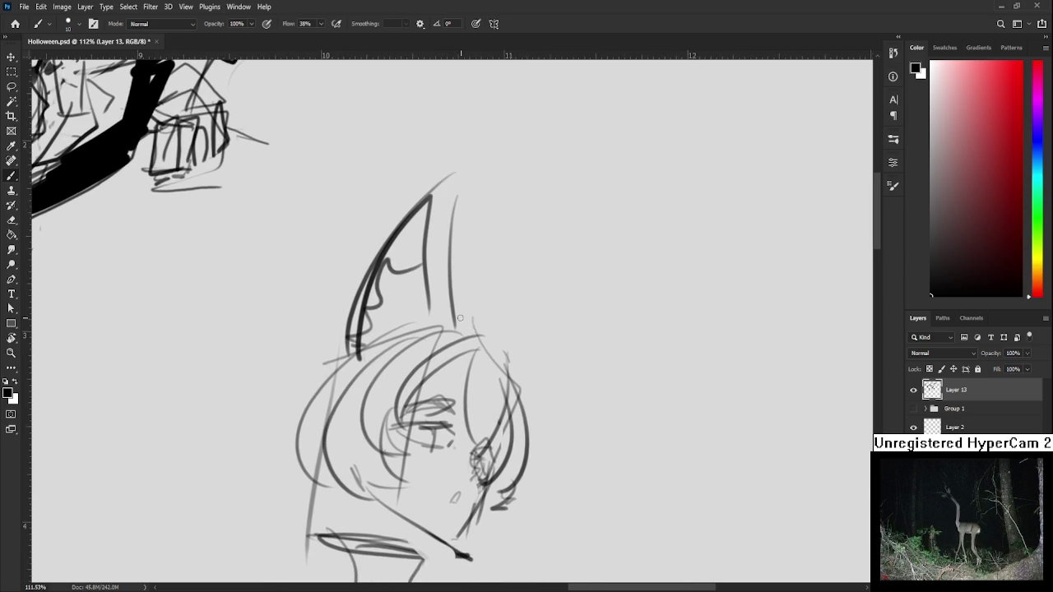
{"action": "mouse_move", "coordinate": [529, 337]}
{"action": "left_mouse_down"}
{"action": "mouse_move", "coordinate": [470, 307]}
{"action": "mouse_move", "coordinate": [457, 328]}
{"action": "mouse_move", "coordinate": [473, 426]}
{"action": "left_mouse_up"}
{"action": "mouse_move", "coordinate": [454, 332]}
{"action": "left_mouse_down"}
{"action": "mouse_move", "coordinate": [517, 420]}
{"action": "mouse_move", "coordinate": [520, 386]}
{"action": "left_mouse_up"}
{"action": "key", "text": "ctrl+z"}
{"action": "mouse_move", "coordinate": [489, 345]}
{"action": "left_mouse_down"}
{"action": "mouse_move", "coordinate": [506, 421]}
{"action": "mouse_move", "coordinate": [547, 495]}
{"action": "left_mouse_up"}
{"action": "key", "text": "e"}
{"action": "mouse_move", "coordinate": [350, 370]}
{"action": "left_mouse_down"}
{"action": "mouse_move", "coordinate": [383, 284]}
{"action": "mouse_move", "coordinate": [422, 226]}
{"action": "mouse_move", "coordinate": [391, 212]}
{"action": "mouse_move", "coordinate": [424, 351]}
{"action": "left_mouse_up"}
{"action": "key", "text": "b"}
{"action": "key", "text": "ctrl+z"}
{"action": "left_click_drag", "start_coordinate": [392, 211], "coordinate": [433, 339]}
Erase old lines inside the ear and add zigzag inner fur along its edge.
{"action": "key", "text": "e"}
{"action": "left_click_drag", "start_coordinate": [417, 206], "coordinate": [432, 288]}
{"action": "left_click_drag", "start_coordinate": [443, 239], "coordinate": [436, 346]}
{"action": "key", "text": "b"}
{"action": "left_click_drag", "start_coordinate": [403, 183], "coordinate": [449, 363]}
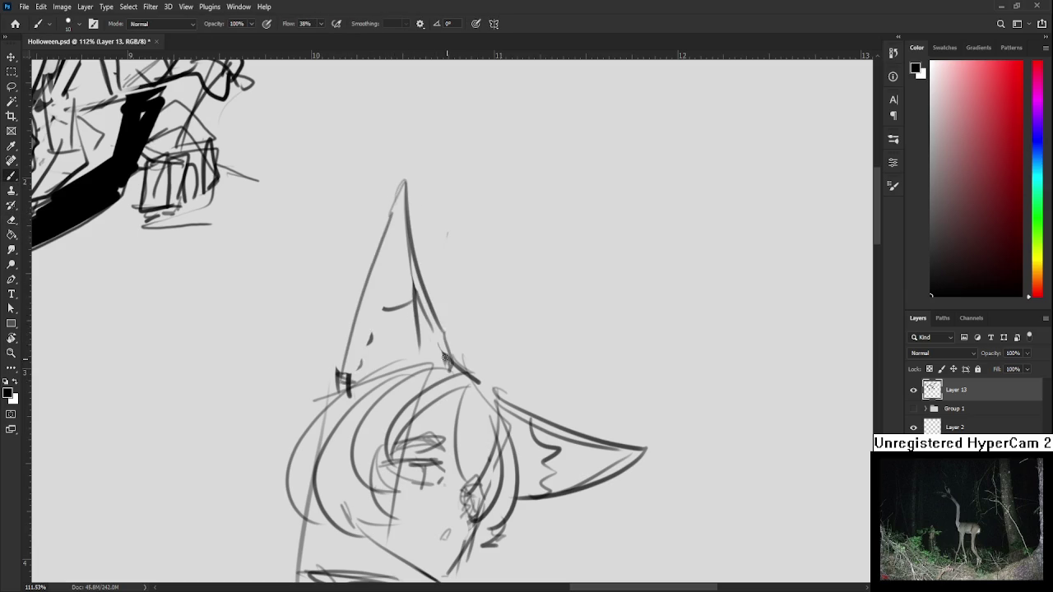
{"action": "key", "text": "e"}
{"action": "mouse_move", "coordinate": [371, 339]}
{"action": "left_mouse_down"}
{"action": "mouse_move", "coordinate": [418, 322]}
{"action": "mouse_move", "coordinate": [413, 287]}
{"action": "left_mouse_up"}
{"action": "key", "text": "b"}
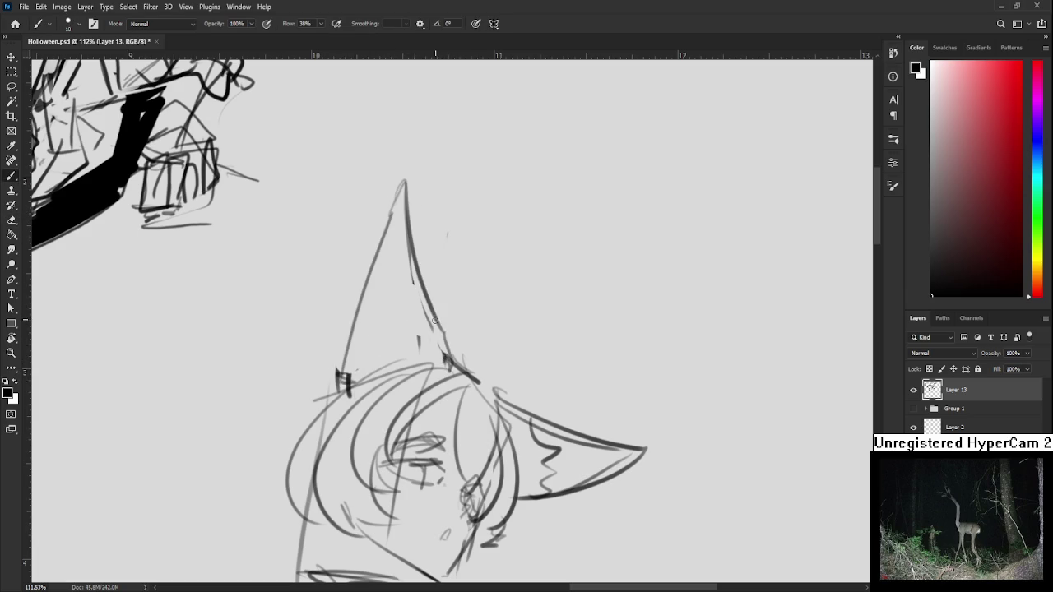
{"action": "left_click_drag", "start_coordinate": [435, 321], "coordinate": [355, 354]}
{"action": "key", "text": "ctrl+z"}
{"action": "mouse_move", "coordinate": [420, 326]}
{"action": "left_mouse_down"}
{"action": "mouse_move", "coordinate": [349, 372]}
{"action": "mouse_move", "coordinate": [433, 334]}
{"action": "left_mouse_up"}
{"action": "key", "text": "ctrl+z"}
{"action": "left_click_drag", "start_coordinate": [448, 269], "coordinate": [382, 333]}
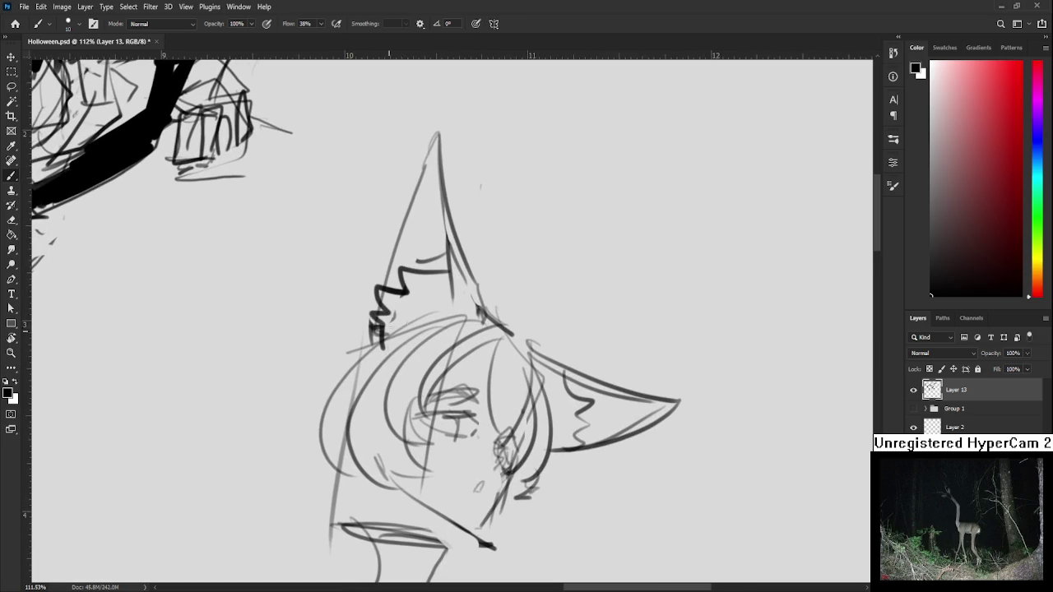
{"action": "left_click_drag", "start_coordinate": [480, 327], "coordinate": [480, 324]}
{"action": "scroll", "coordinate": [480, 324], "scroll_direction": "down", "scroll_amount": 5}
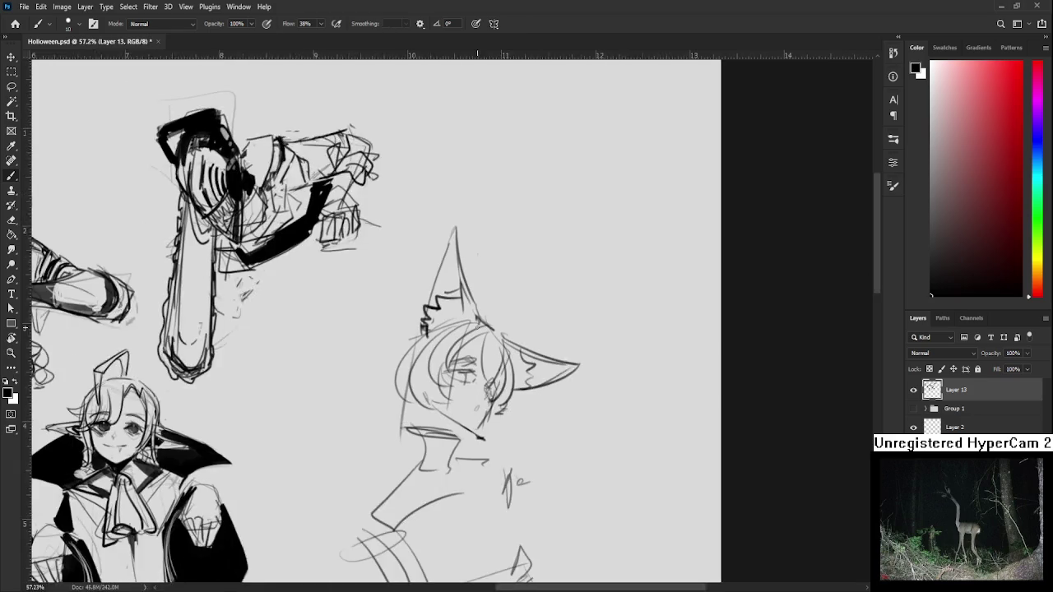
Lasso the cat-eared head, scale it to 84.42% and move it slightly down-right.
{"action": "left_click_drag", "start_coordinate": [426, 401], "coordinate": [419, 363]}
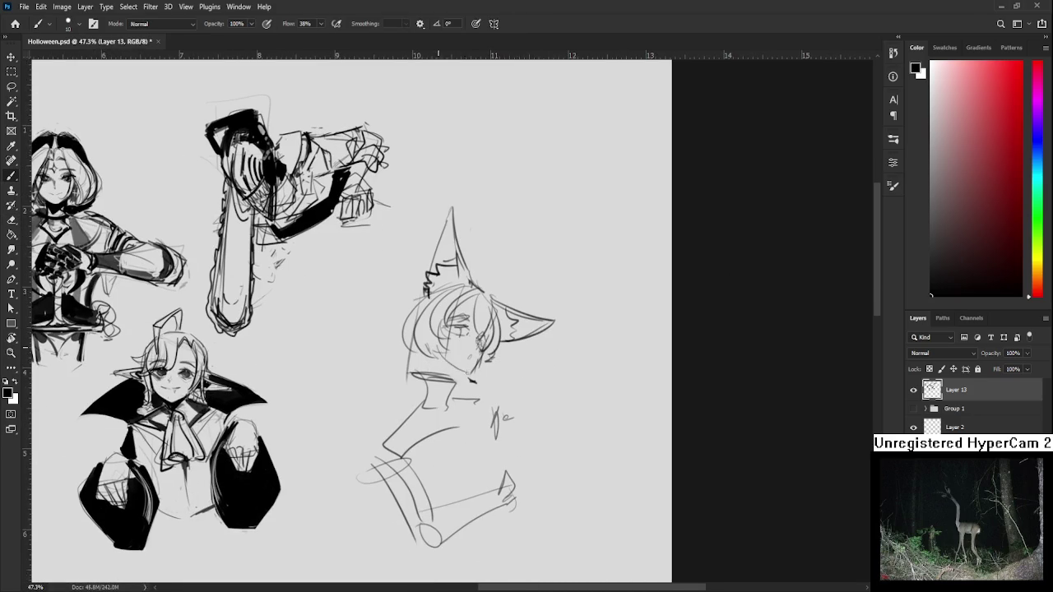
{"action": "key", "text": "l"}
{"action": "mouse_move", "coordinate": [406, 273]}
{"action": "left_mouse_down"}
{"action": "mouse_move", "coordinate": [607, 254]}
{"action": "mouse_move", "coordinate": [541, 376]}
{"action": "mouse_move", "coordinate": [485, 395]}
{"action": "left_mouse_up"}
{"action": "key", "text": "ctrl+t"}
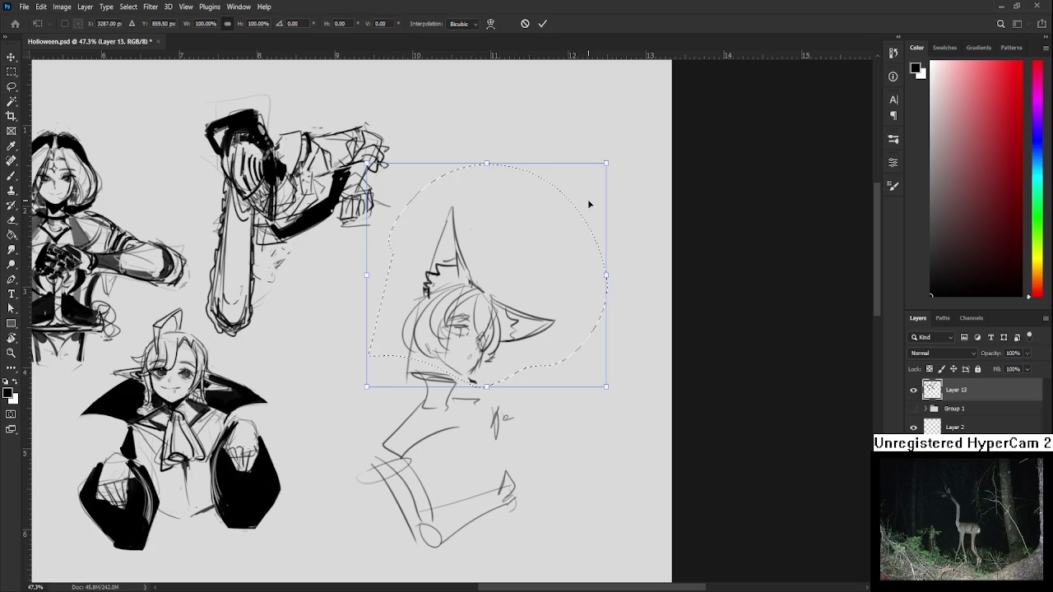
{"action": "left_click_drag", "start_coordinate": [606, 164], "coordinate": [568, 199]}
{"action": "left_click_drag", "start_coordinate": [528, 250], "coordinate": [535, 271]}
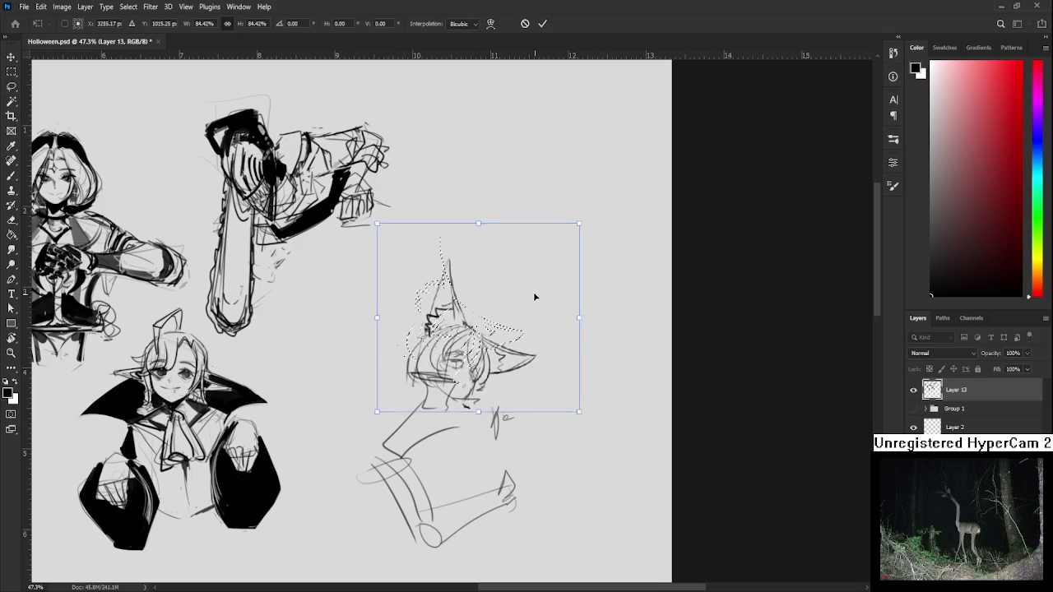
{"action": "key", "text": "Return"}
{"action": "key", "text": "ctrl+d"}
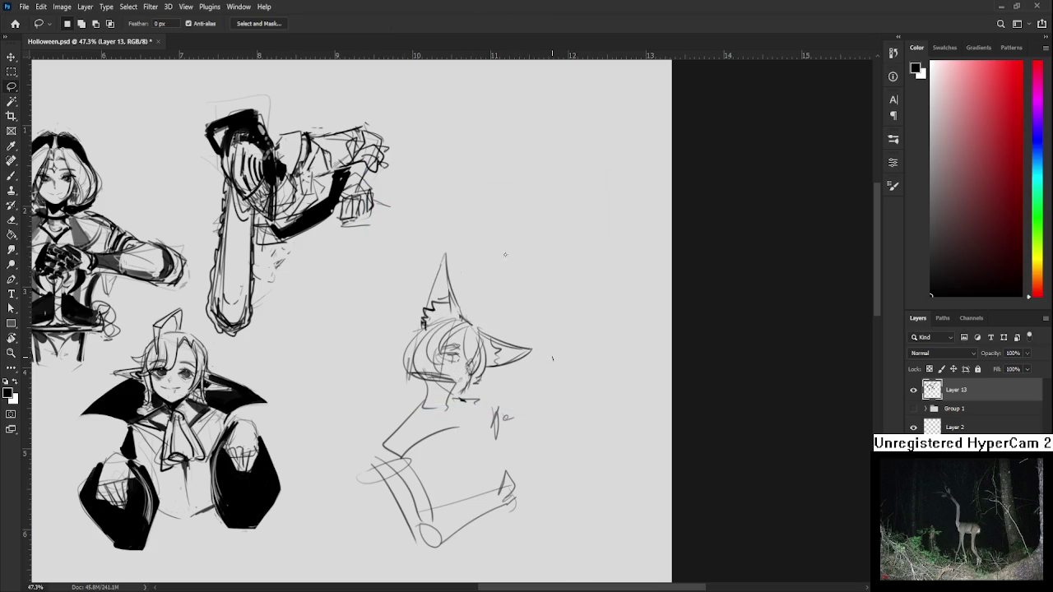
{"action": "key", "text": "e"}
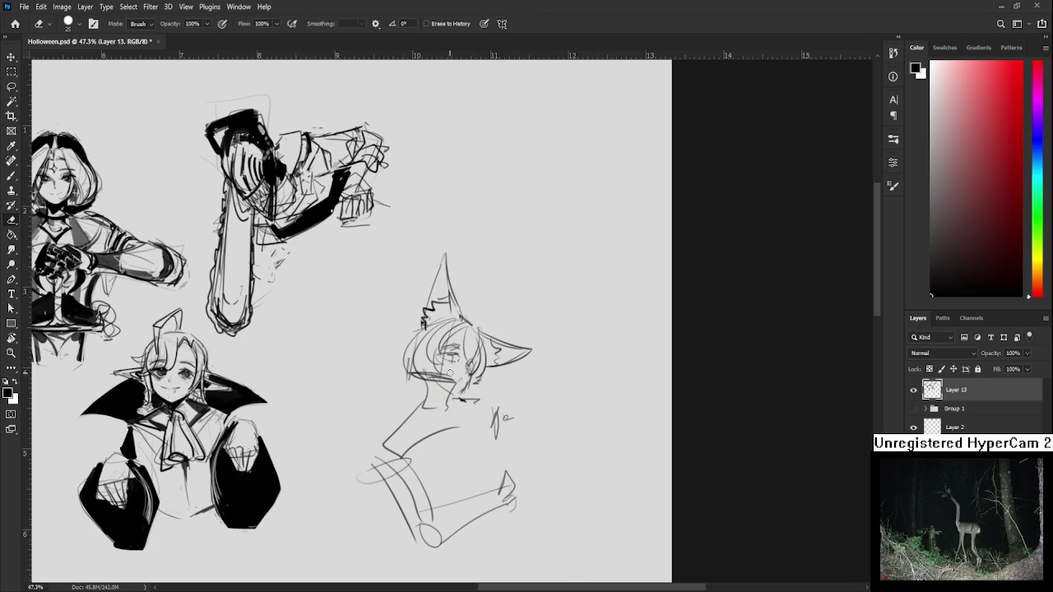
{"action": "key", "text": "l"}
{"action": "key", "text": "e"}
Erase stray neck lines and ink the witch's hair with thick dark strokes.
{"action": "left_click_drag", "start_coordinate": [442, 369], "coordinate": [429, 418]}
{"action": "key", "text": "b"}
{"action": "mouse_move", "coordinate": [424, 372]}
{"action": "left_mouse_down"}
{"action": "mouse_move", "coordinate": [444, 405]}
{"action": "mouse_move", "coordinate": [446, 394]}
{"action": "left_mouse_up"}
{"action": "mouse_move", "coordinate": [412, 354]}
{"action": "left_mouse_down"}
{"action": "mouse_move", "coordinate": [400, 327]}
{"action": "mouse_move", "coordinate": [395, 387]}
{"action": "left_mouse_up"}
{"action": "left_click_drag", "start_coordinate": [461, 352], "coordinate": [469, 381]}
{"action": "mouse_move", "coordinate": [417, 316]}
{"action": "left_mouse_down"}
{"action": "mouse_move", "coordinate": [387, 392]}
{"action": "mouse_move", "coordinate": [387, 360]}
{"action": "mouse_move", "coordinate": [411, 389]}
{"action": "left_mouse_up"}
{"action": "left_click_drag", "start_coordinate": [426, 297], "coordinate": [377, 390]}
{"action": "mouse_move", "coordinate": [407, 346]}
{"action": "left_mouse_down"}
{"action": "mouse_move", "coordinate": [399, 390]}
{"action": "mouse_move", "coordinate": [382, 383]}
{"action": "left_mouse_up"}
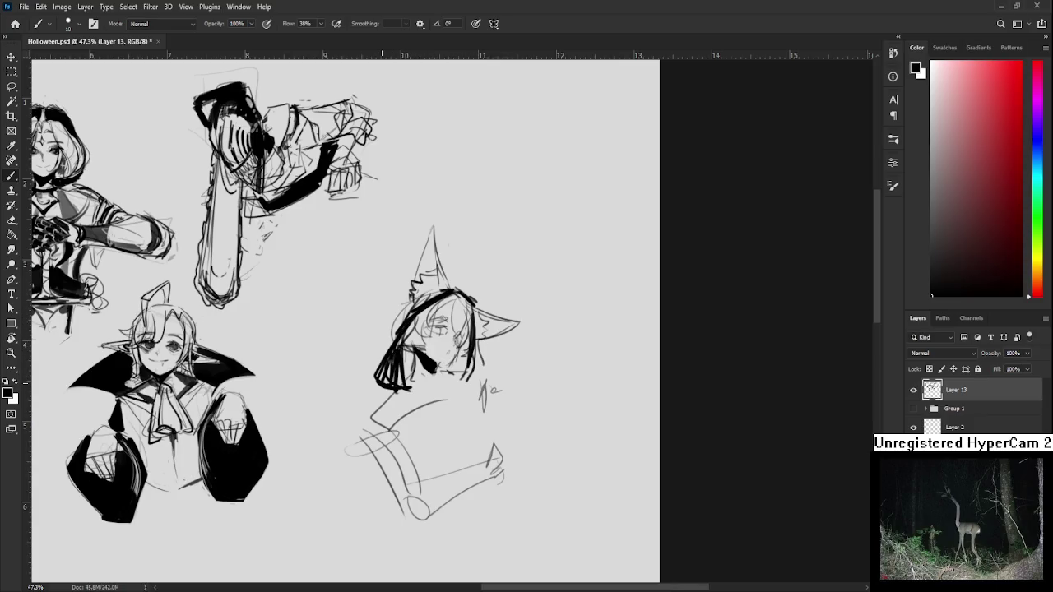
{"action": "left_click_drag", "start_coordinate": [446, 388], "coordinate": [448, 350]}
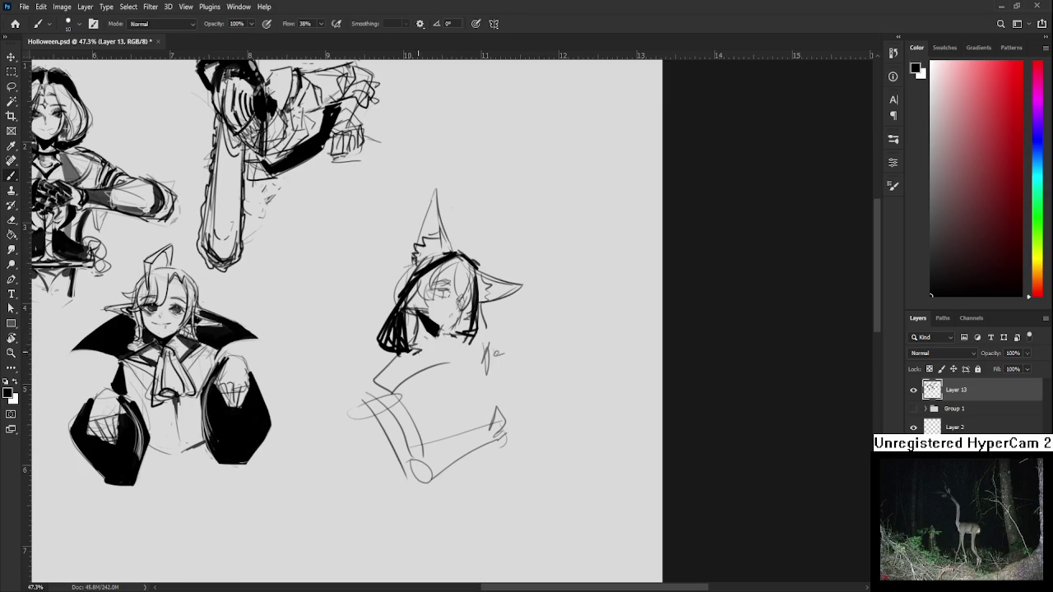
{"action": "left_click_drag", "start_coordinate": [418, 351], "coordinate": [418, 356]}
{"action": "left_click_drag", "start_coordinate": [477, 348], "coordinate": [461, 356]}
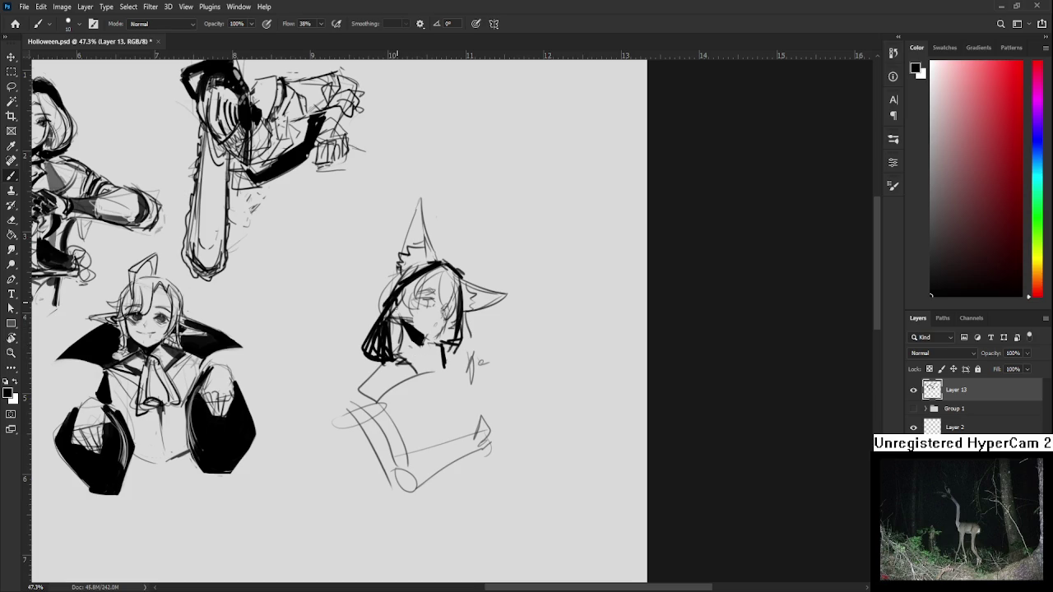
{"action": "left_click_drag", "start_coordinate": [394, 336], "coordinate": [398, 357]}
{"action": "mouse_move", "coordinate": [372, 321]}
{"action": "left_mouse_down"}
{"action": "mouse_move", "coordinate": [372, 350]}
{"action": "mouse_move", "coordinate": [444, 385]}
{"action": "mouse_move", "coordinate": [427, 380]}
{"action": "mouse_move", "coordinate": [437, 374]}
{"action": "left_mouse_up"}
Try neck, body and arm lines below the hair, undoing several attempts.
{"action": "key", "text": "ctrl+z"}
{"action": "key", "text": "ctrl+z"}
{"action": "key", "text": "ctrl+z"}
{"action": "mouse_move", "coordinate": [347, 393]}
{"action": "left_mouse_down"}
{"action": "mouse_move", "coordinate": [382, 362]}
{"action": "mouse_move", "coordinate": [375, 499]}
{"action": "mouse_move", "coordinate": [371, 486]}
{"action": "mouse_move", "coordinate": [403, 454]}
{"action": "left_mouse_up"}
{"action": "key", "text": "ctrl+z"}
{"action": "mouse_move", "coordinate": [394, 366]}
{"action": "left_mouse_down"}
{"action": "mouse_move", "coordinate": [436, 403]}
{"action": "mouse_move", "coordinate": [444, 370]}
{"action": "mouse_move", "coordinate": [461, 424]}
{"action": "mouse_move", "coordinate": [438, 414]}
{"action": "mouse_move", "coordinate": [449, 375]}
{"action": "mouse_move", "coordinate": [438, 412]}
{"action": "mouse_move", "coordinate": [457, 420]}
{"action": "mouse_move", "coordinate": [462, 395]}
{"action": "left_mouse_up"}
{"action": "key", "text": "ctrl+z"}
{"action": "key", "text": "ctrl+z"}
{"action": "key", "text": "ctrl+z"}
{"action": "key", "text": "ctrl+z"}
{"action": "key", "text": "ctrl+z"}
{"action": "key", "text": "ctrl+z"}
{"action": "left_click_drag", "start_coordinate": [467, 346], "coordinate": [477, 410]}
{"action": "key", "text": "ctrl+z"}
{"action": "mouse_move", "coordinate": [465, 344]}
{"action": "left_mouse_down"}
{"action": "mouse_move", "coordinate": [491, 415]}
{"action": "mouse_move", "coordinate": [458, 400]}
{"action": "left_mouse_up"}
{"action": "key", "text": "ctrl+z"}
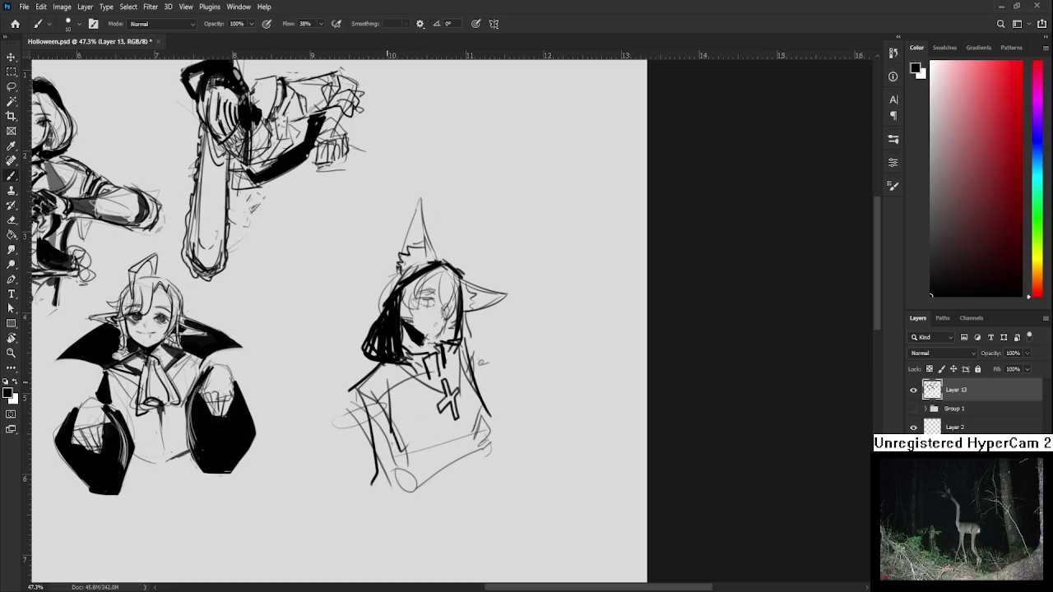
Draw the curved left body side, a collar line to the cross, and the lower body.
{"action": "left_click_drag", "start_coordinate": [371, 383], "coordinate": [375, 428]}
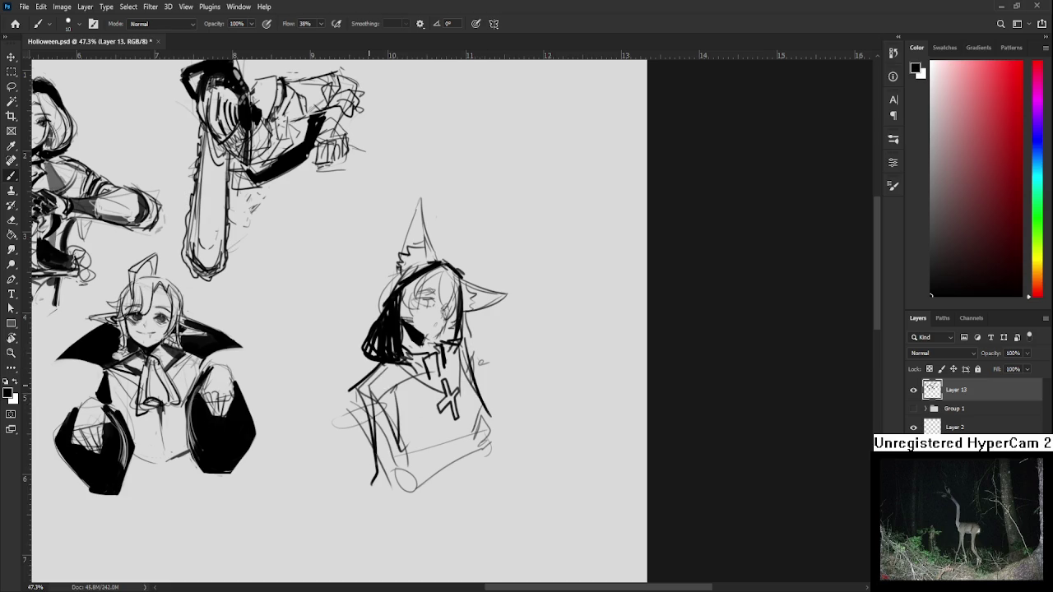
{"action": "key", "text": "ctrl+z"}
{"action": "left_click_drag", "start_coordinate": [370, 383], "coordinate": [375, 485]}
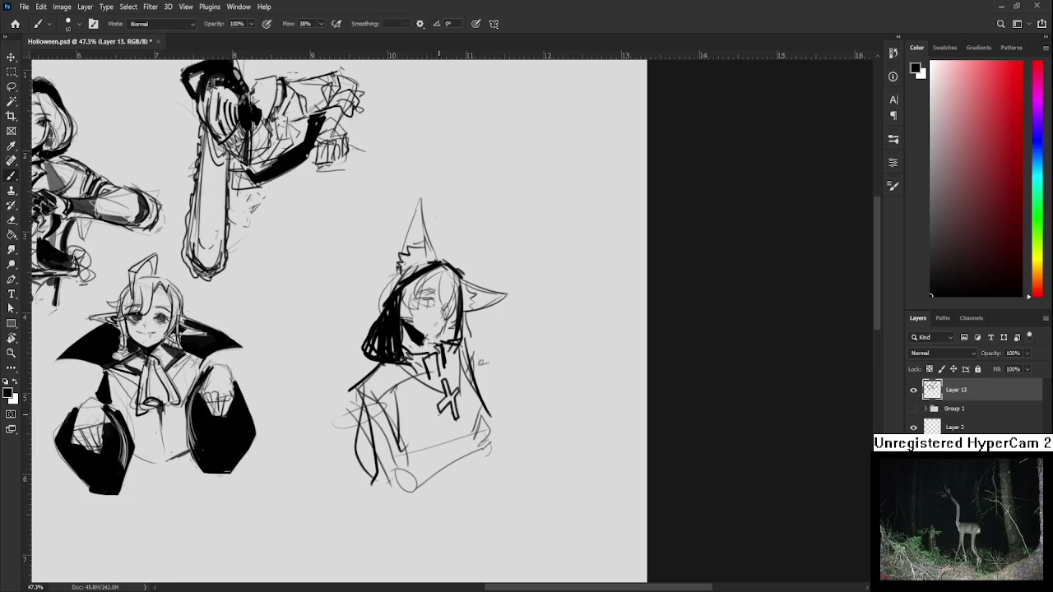
{"action": "mouse_move", "coordinate": [436, 354]}
{"action": "left_mouse_down"}
{"action": "mouse_move", "coordinate": [443, 383]}
{"action": "mouse_move", "coordinate": [412, 395]}
{"action": "left_mouse_up"}
{"action": "scroll", "coordinate": [421, 389], "scroll_direction": "up", "scroll_amount": 2}
{"action": "left_click_drag", "start_coordinate": [466, 367], "coordinate": [451, 383]}
{"action": "scroll", "coordinate": [422, 434], "scroll_direction": "down", "scroll_amount": 3}
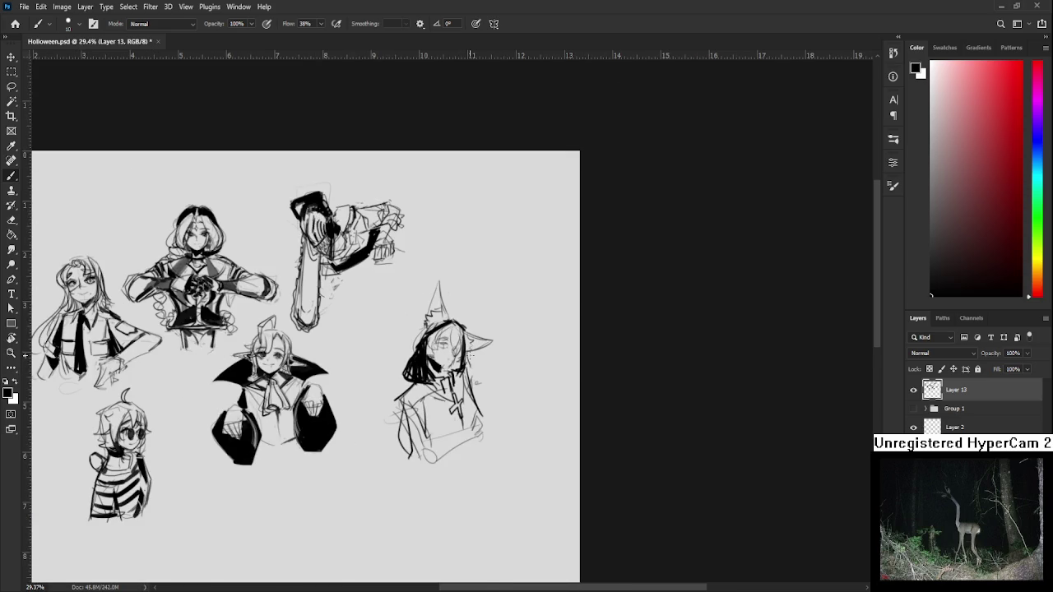
{"action": "mouse_move", "coordinate": [416, 398]}
{"action": "left_mouse_down"}
{"action": "mouse_move", "coordinate": [395, 426]}
{"action": "mouse_move", "coordinate": [424, 429]}
{"action": "mouse_move", "coordinate": [459, 385]}
{"action": "left_mouse_up"}
{"action": "mouse_move", "coordinate": [465, 385]}
{"action": "left_mouse_down"}
{"action": "mouse_move", "coordinate": [467, 428]}
{"action": "mouse_move", "coordinate": [423, 430]}
{"action": "mouse_move", "coordinate": [465, 411]}
{"action": "left_mouse_up"}
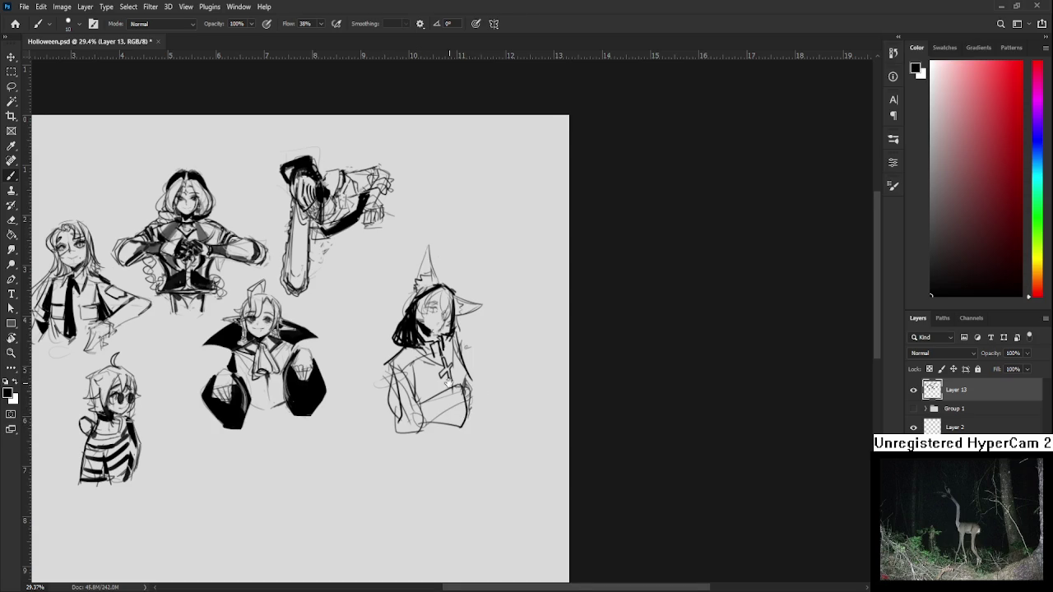
{"action": "left_click_drag", "start_coordinate": [296, 329], "coordinate": [320, 339]}
{"action": "scroll", "coordinate": [463, 392], "scroll_direction": "down", "scroll_amount": 3}
{"action": "scroll", "coordinate": [427, 379], "scroll_direction": "up", "scroll_amount": 2}
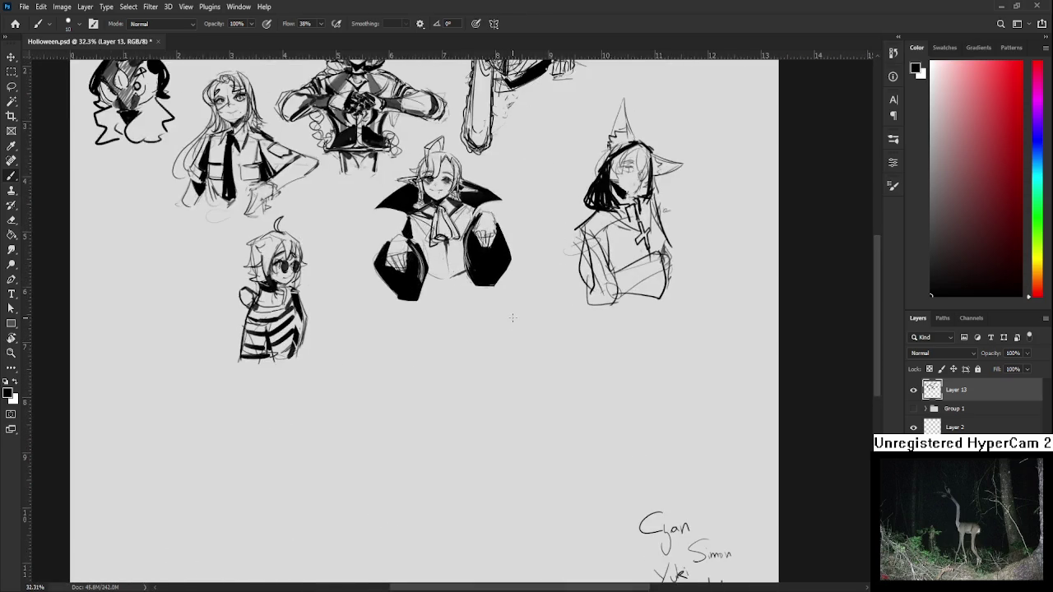
{"action": "scroll", "coordinate": [412, 365], "scroll_direction": "up", "scroll_amount": 1}
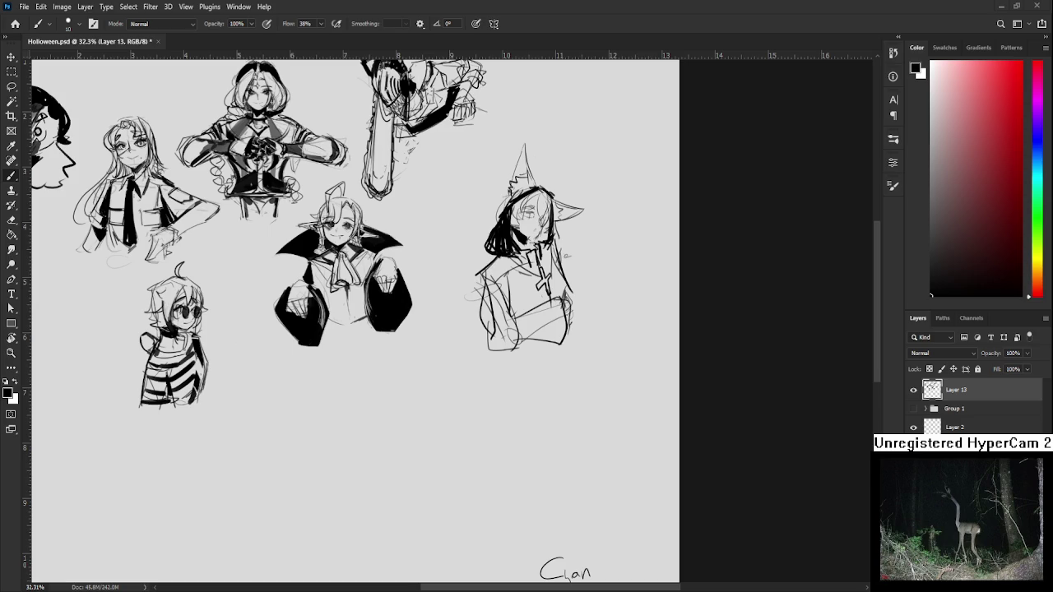
{"action": "scroll", "coordinate": [490, 359], "scroll_direction": "up", "scroll_amount": 1}
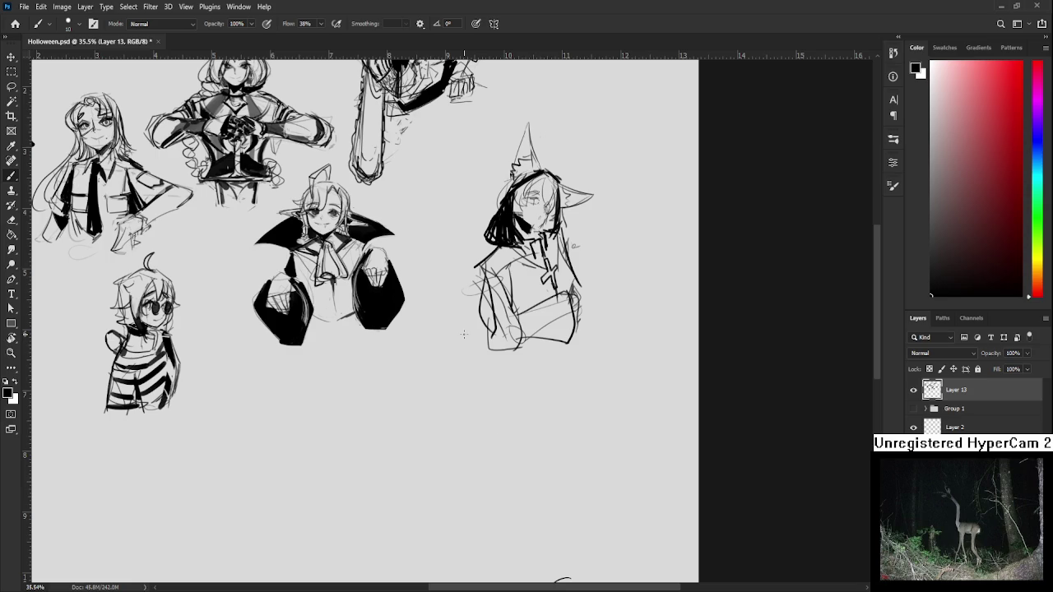
{"action": "left_click_drag", "start_coordinate": [482, 369], "coordinate": [513, 316]}
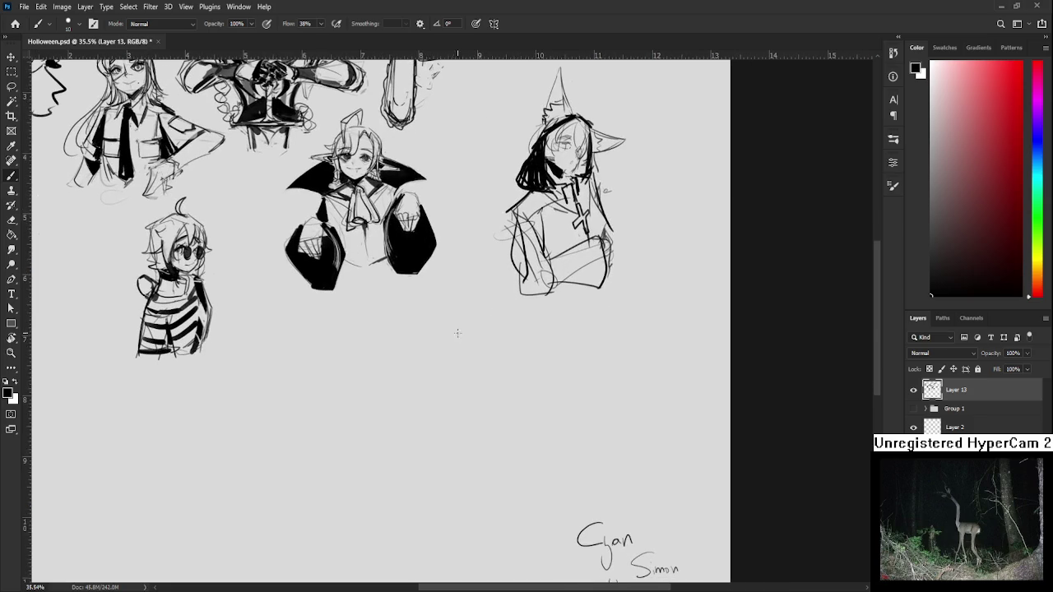
Draw a rough box-head rectangle below the vampire sketch.
{"action": "mouse_move", "coordinate": [406, 364]}
{"action": "left_mouse_down"}
{"action": "mouse_move", "coordinate": [466, 331]}
{"action": "mouse_move", "coordinate": [474, 417]}
{"action": "left_mouse_up"}
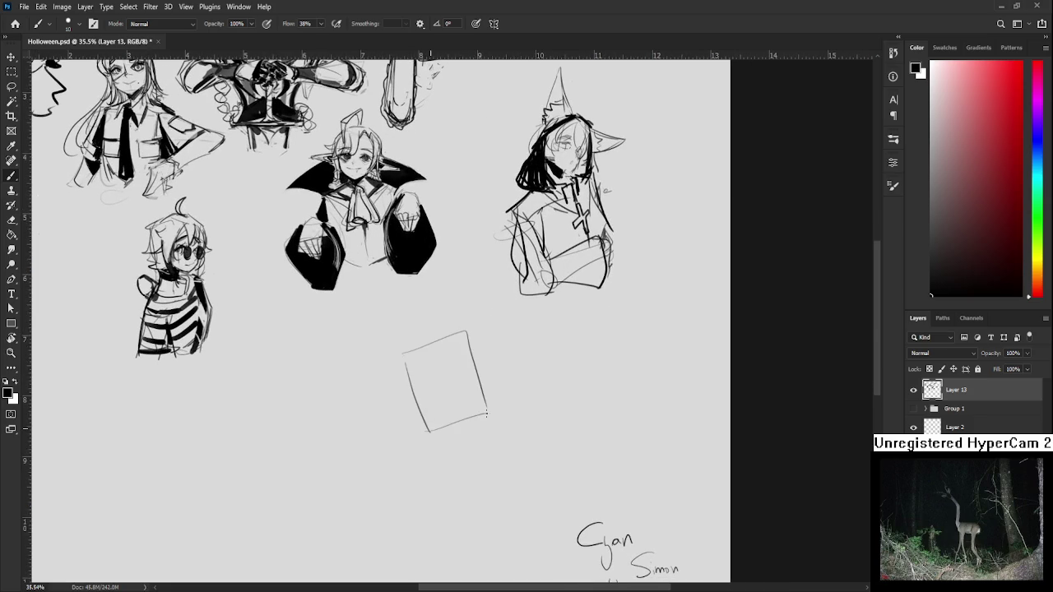
{"action": "mouse_move", "coordinate": [403, 355]}
{"action": "left_mouse_down"}
{"action": "mouse_move", "coordinate": [464, 334]}
{"action": "mouse_move", "coordinate": [491, 353]}
{"action": "mouse_move", "coordinate": [502, 411]}
{"action": "left_mouse_up"}
{"action": "scroll", "coordinate": [500, 411], "scroll_direction": "down", "scroll_amount": 1}
{"action": "left_click_drag", "start_coordinate": [424, 402], "coordinate": [492, 389]}
{"action": "scroll", "coordinate": [477, 387], "scroll_direction": "down", "scroll_amount": 1}
{"action": "key", "text": "ctrl+z"}
Sketch curved neck and long body lines down from the cube.
{"action": "left_click_drag", "start_coordinate": [421, 385], "coordinate": [515, 391]}
{"action": "key", "text": "ctrl+z"}
{"action": "left_click_drag", "start_coordinate": [428, 385], "coordinate": [459, 466]}
{"action": "key", "text": "ctrl+z"}
{"action": "mouse_move", "coordinate": [415, 385]}
{"action": "left_mouse_down"}
{"action": "mouse_move", "coordinate": [458, 464]}
{"action": "mouse_move", "coordinate": [478, 475]}
{"action": "left_mouse_up"}
{"action": "left_click_drag", "start_coordinate": [509, 388], "coordinate": [530, 467]}
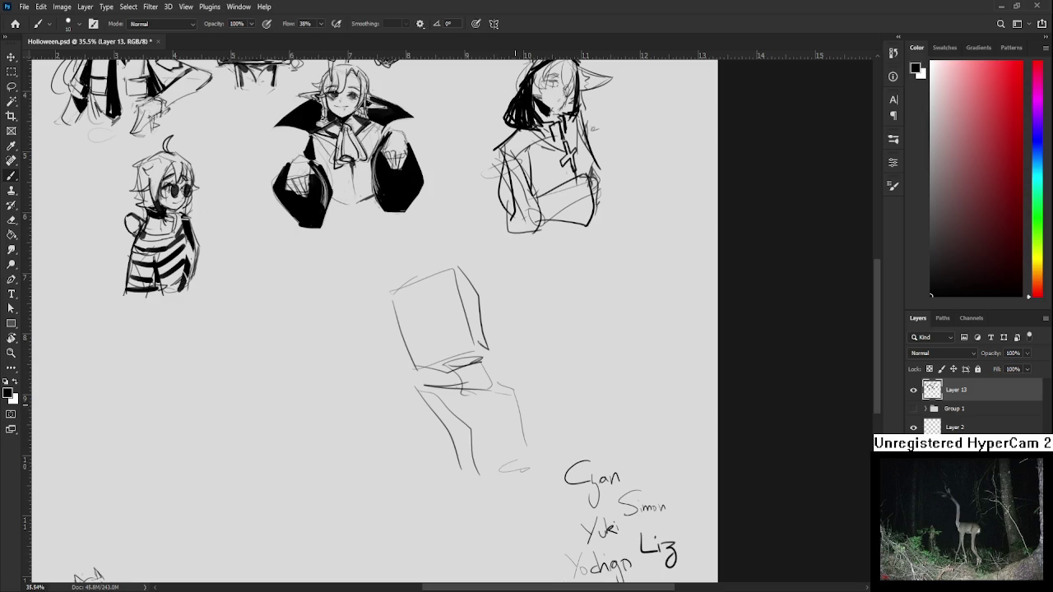
Lasso the cube sketch and put it into Free Transform.
{"action": "key", "text": "l"}
{"action": "left_click_drag", "start_coordinate": [475, 360], "coordinate": [513, 355]}
{"action": "key", "text": "ctrl+t"}
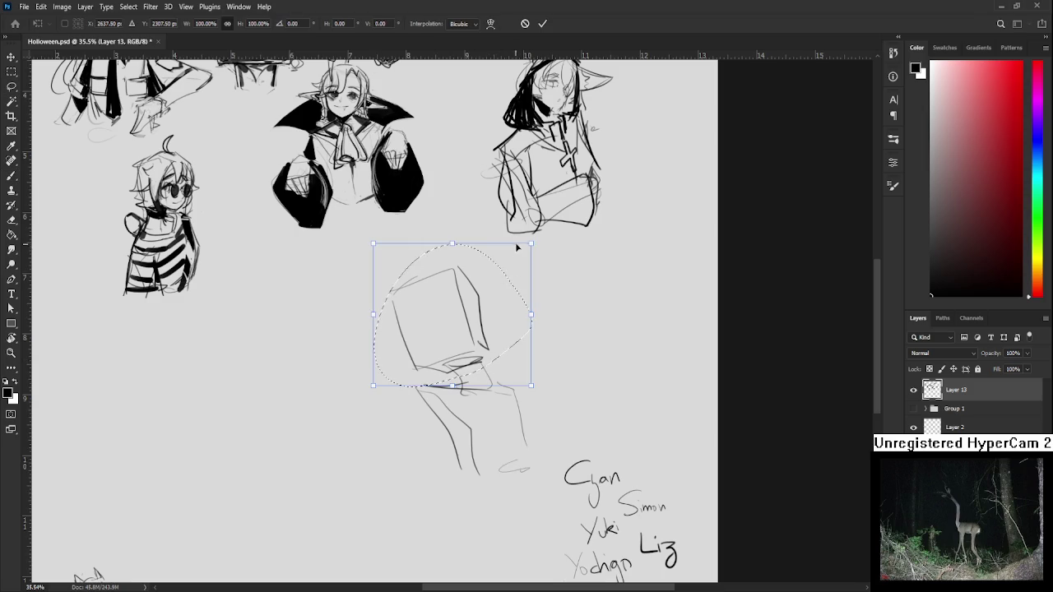
Scale the lassoed cube down to about 66% and deselect it.
{"action": "mouse_move", "coordinate": [520, 257]}
{"action": "left_mouse_down"}
{"action": "mouse_move", "coordinate": [470, 305]}
{"action": "mouse_move", "coordinate": [505, 282]}
{"action": "left_mouse_up"}
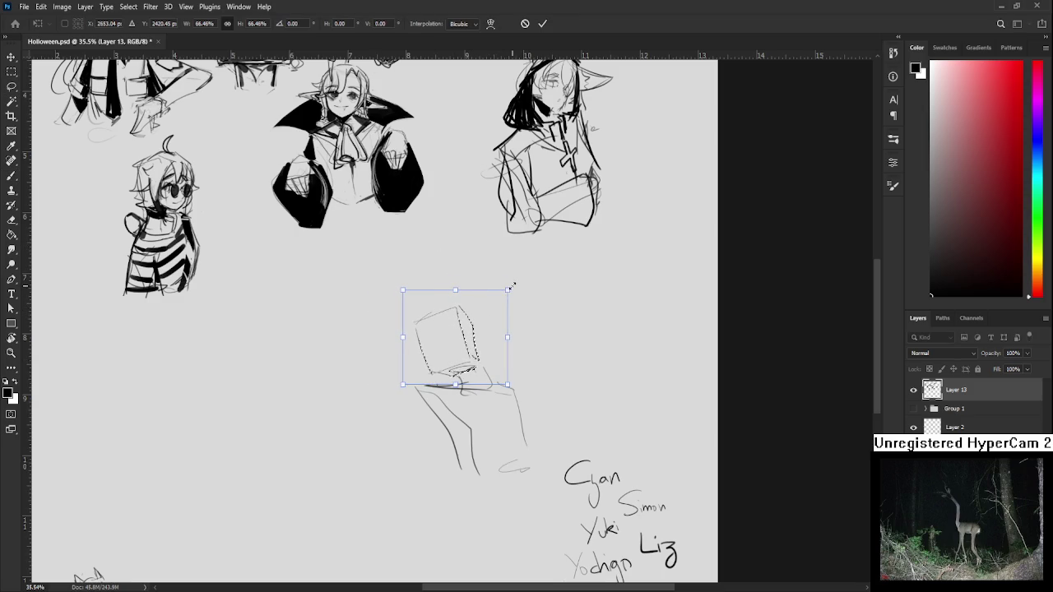
{"action": "key", "text": "Return"}
{"action": "key", "text": "ctrl+d"}
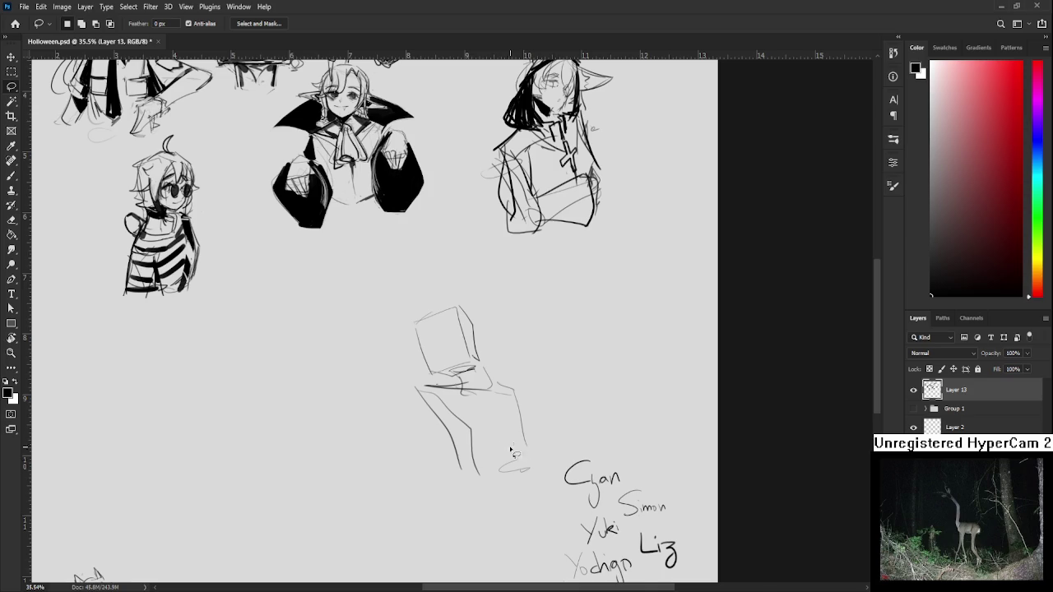
{"action": "scroll", "coordinate": [505, 431], "scroll_direction": "up", "scroll_amount": 1}
Sketch the chair's seat and lower edge beneath the cube, redoing misfired strokes.
{"action": "key", "text": "b"}
{"action": "mouse_move", "coordinate": [418, 394]}
{"action": "left_mouse_down"}
{"action": "mouse_move", "coordinate": [412, 410]}
{"action": "mouse_move", "coordinate": [463, 487]}
{"action": "mouse_move", "coordinate": [487, 482]}
{"action": "left_mouse_up"}
{"action": "key", "text": "ctrl+z"}
{"action": "mouse_move", "coordinate": [466, 441]}
{"action": "left_mouse_down"}
{"action": "mouse_move", "coordinate": [483, 478]}
{"action": "mouse_move", "coordinate": [543, 437]}
{"action": "mouse_move", "coordinate": [534, 448]}
{"action": "left_mouse_up"}
{"action": "key", "text": "ctrl+z"}
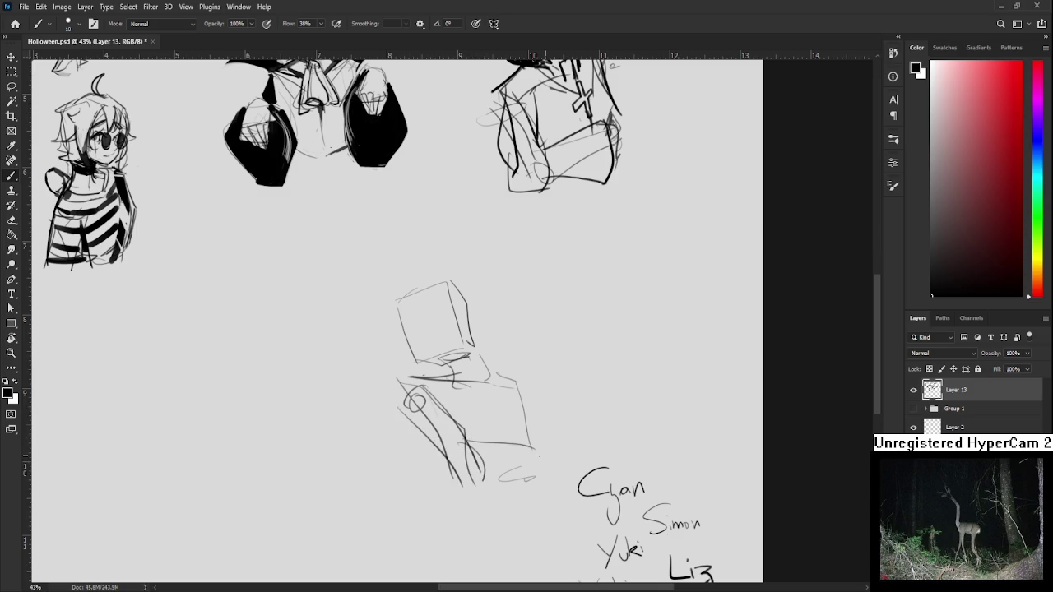
{"action": "scroll", "coordinate": [511, 432], "scroll_direction": "up", "scroll_amount": 2}
{"action": "left_click_drag", "start_coordinate": [464, 449], "coordinate": [552, 454]}
{"action": "key", "text": "ctrl+z"}
{"action": "left_click_drag", "start_coordinate": [466, 441], "coordinate": [549, 473]}
{"action": "key", "text": "ctrl+z"}
{"action": "mouse_move", "coordinate": [472, 480]}
{"action": "left_mouse_down"}
{"action": "mouse_move", "coordinate": [567, 467]}
{"action": "mouse_move", "coordinate": [579, 477]}
{"action": "left_mouse_up"}
Add corner strokes, a looping stroke and darker lines to the chair sketch.
{"action": "left_click_drag", "start_coordinate": [600, 380], "coordinate": [515, 386]}
{"action": "left_click_drag", "start_coordinate": [431, 372], "coordinate": [460, 402]}
{"action": "key", "text": "ctrl+z"}
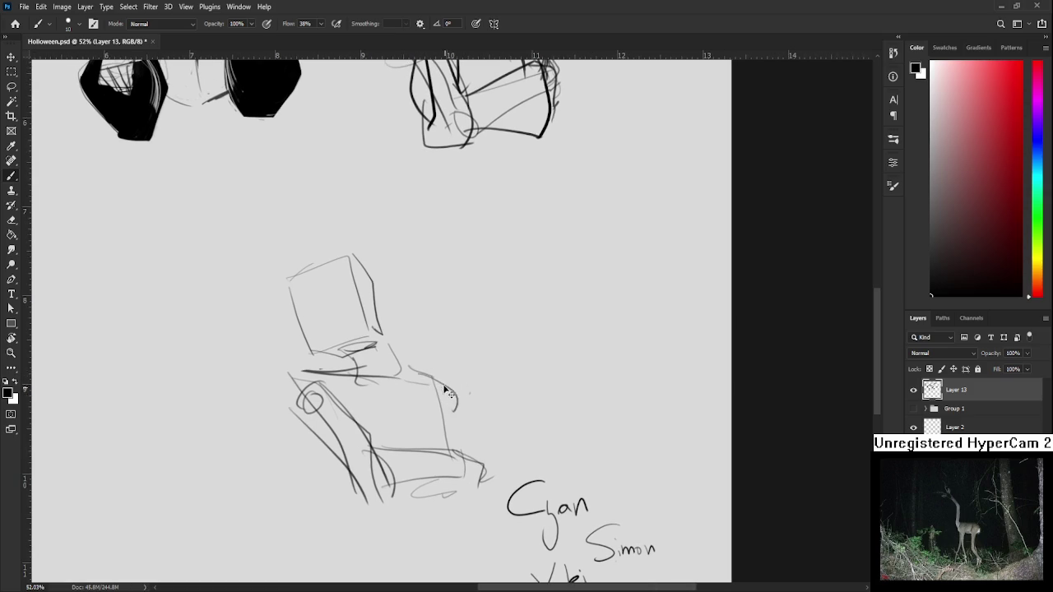
{"action": "left_click_drag", "start_coordinate": [409, 371], "coordinate": [461, 387]}
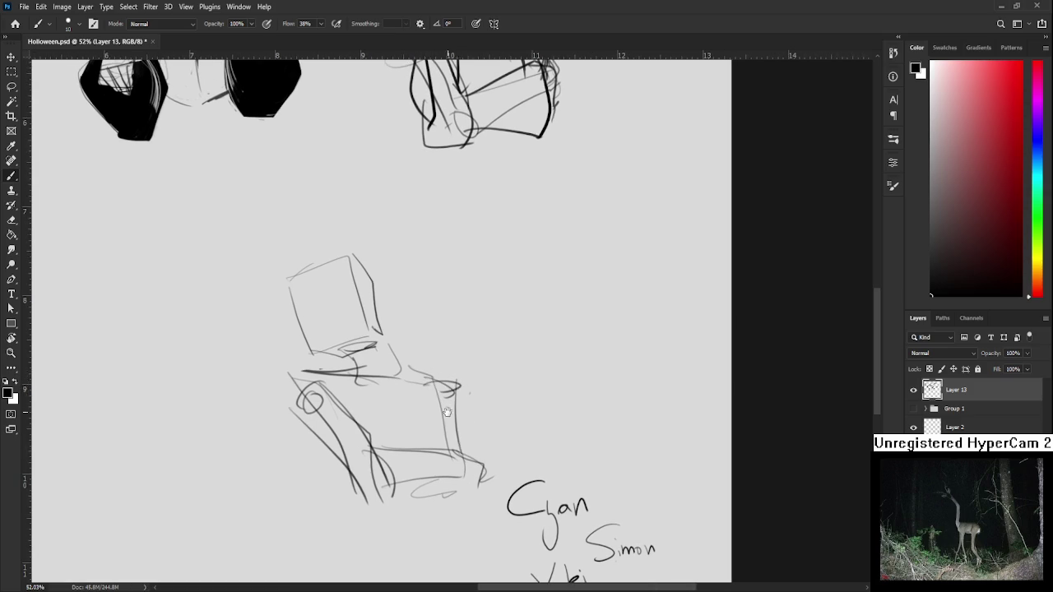
{"action": "left_click_drag", "start_coordinate": [459, 396], "coordinate": [462, 431]}
{"action": "left_click_drag", "start_coordinate": [402, 400], "coordinate": [419, 435]}
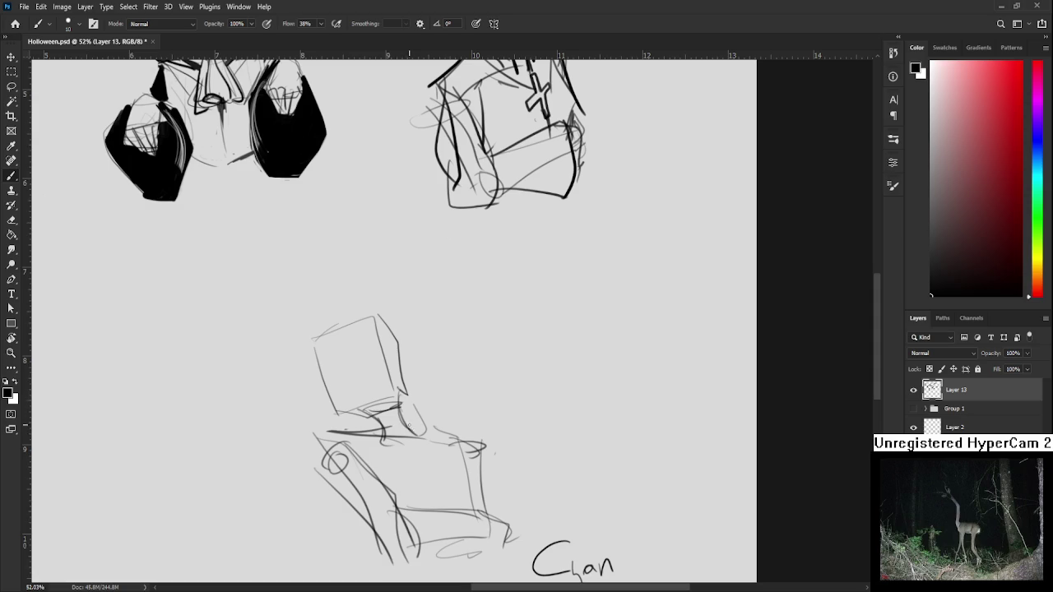
{"action": "left_click_drag", "start_coordinate": [401, 401], "coordinate": [423, 436]}
{"action": "left_click_drag", "start_coordinate": [411, 399], "coordinate": [406, 434]}
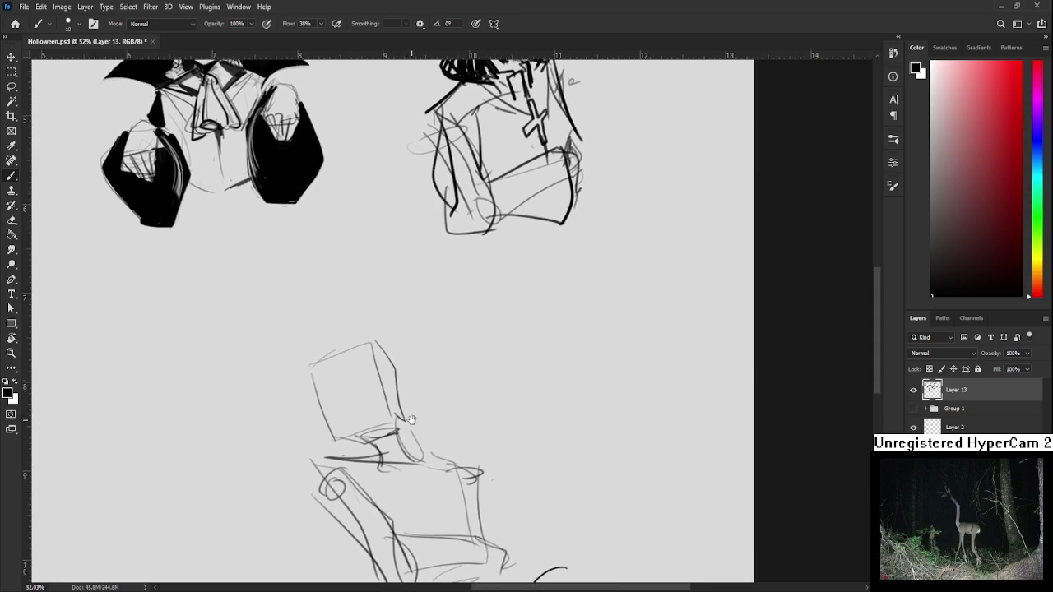
Draw guide lines across the cube's face.
{"action": "key", "text": "e"}
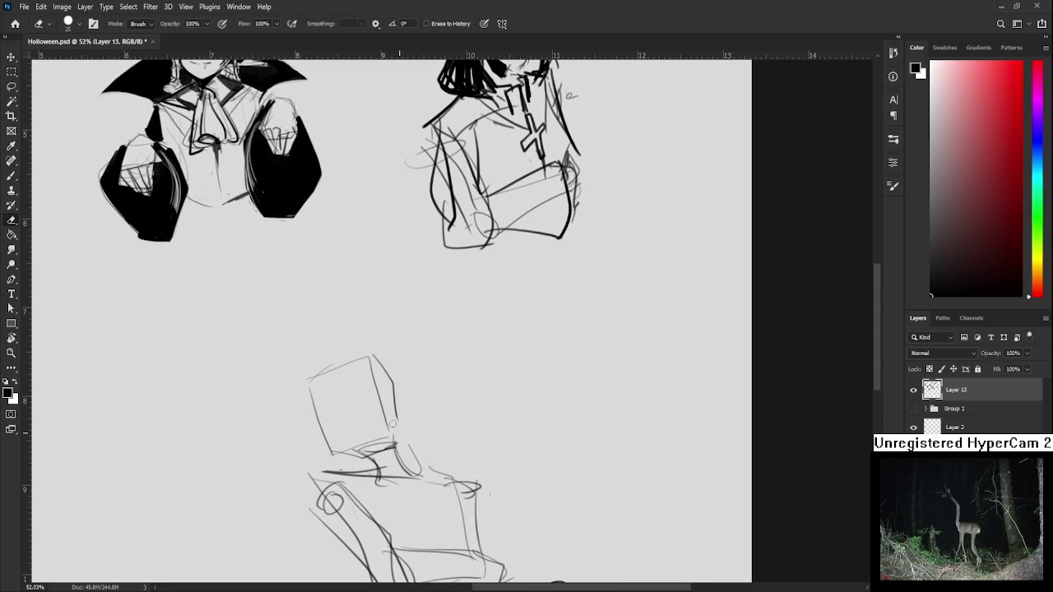
{"action": "key", "text": "b"}
{"action": "left_click_drag", "start_coordinate": [360, 424], "coordinate": [386, 443]}
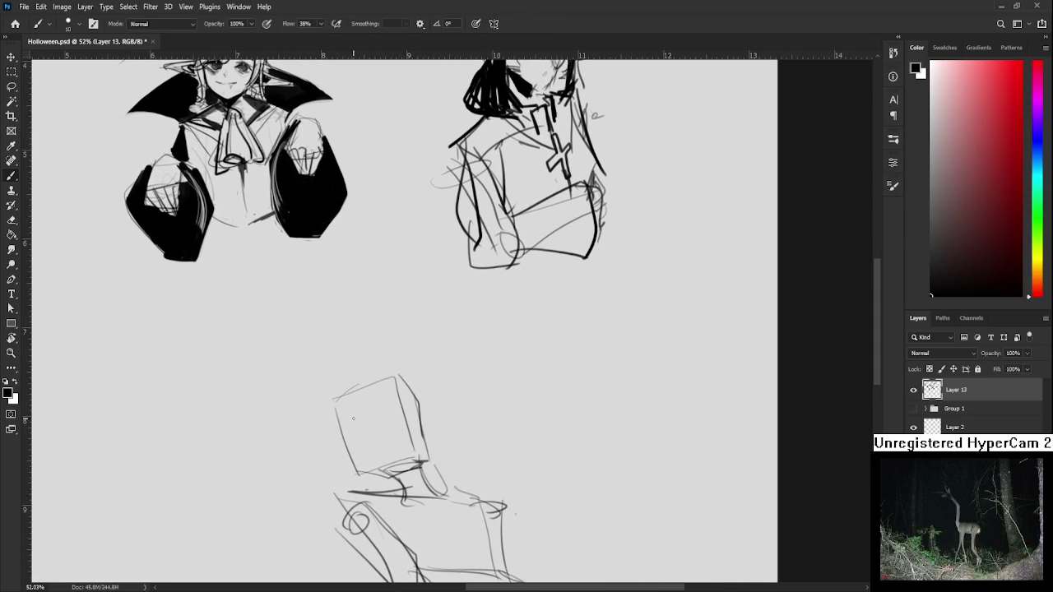
{"action": "mouse_move", "coordinate": [359, 395]}
{"action": "left_mouse_down"}
{"action": "mouse_move", "coordinate": [371, 459]}
{"action": "mouse_move", "coordinate": [393, 401]}
{"action": "left_mouse_up"}
{"action": "left_click_drag", "start_coordinate": [387, 411], "coordinate": [366, 327]}
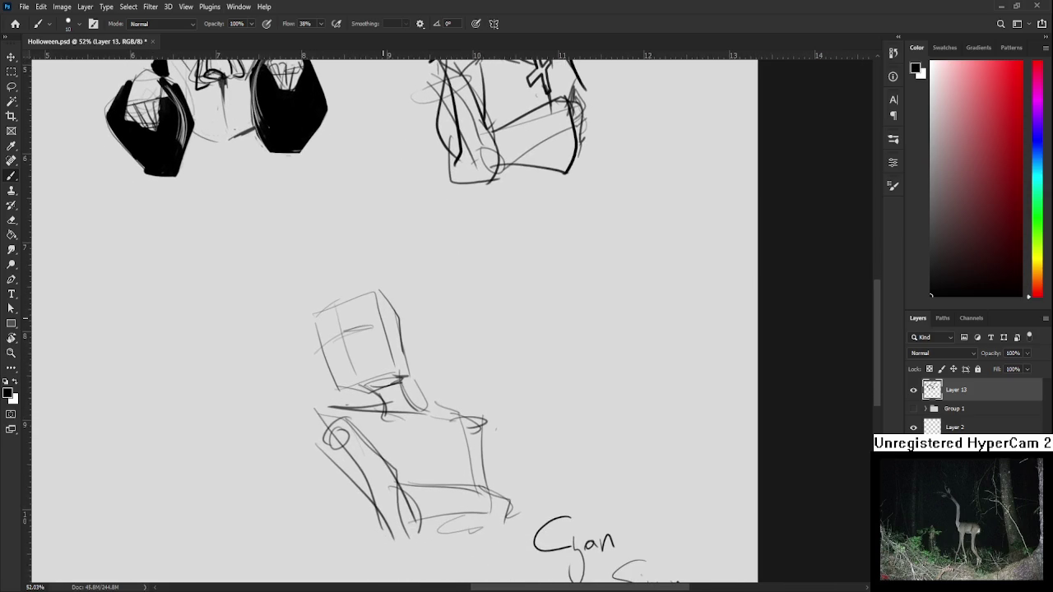
{"action": "scroll", "coordinate": [381, 316], "scroll_direction": "down", "scroll_amount": 3}
{"action": "scroll", "coordinate": [415, 337], "scroll_direction": "down", "scroll_amount": 1}
Lasso the box-and-chair sketch and skew it so it slants.
{"action": "key", "text": "l"}
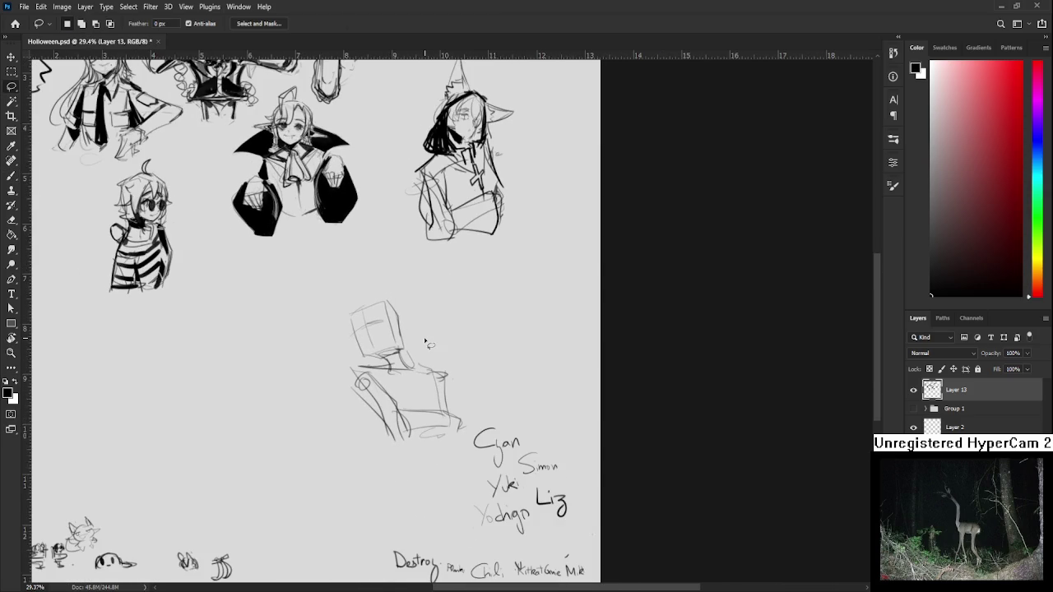
{"action": "left_click_drag", "start_coordinate": [380, 278], "coordinate": [391, 267]}
{"action": "key", "text": "ctrl+t"}
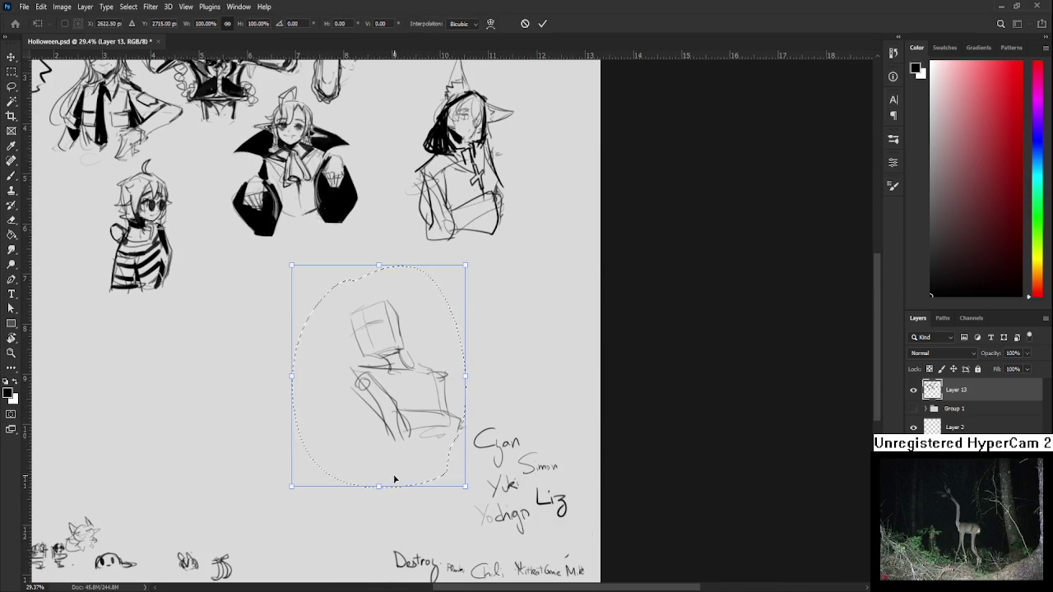
{"action": "left_click_drag", "start_coordinate": [379, 488], "coordinate": [367, 496]}
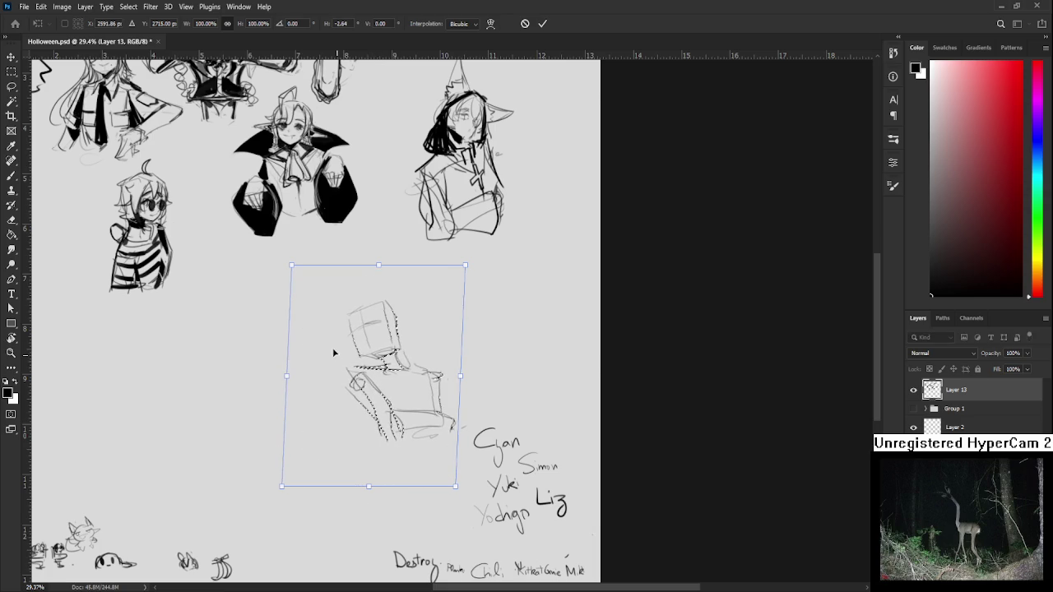
{"action": "key", "text": "Return"}
{"action": "key", "text": "ctrl+d"}
Enlarge the eraser to 150 and fade the dark strokes on the neck and chair.
{"action": "key", "text": "e"}
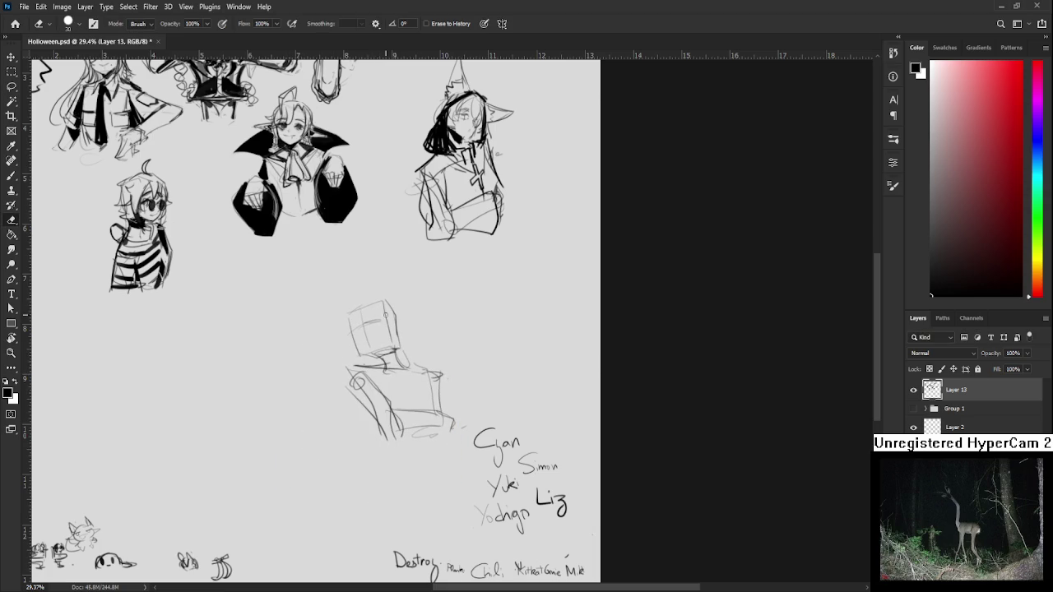
{"action": "key", "text": "bracketright"}
{"action": "key", "text": "bracketright"}
{"action": "key", "text": "bracketright"}
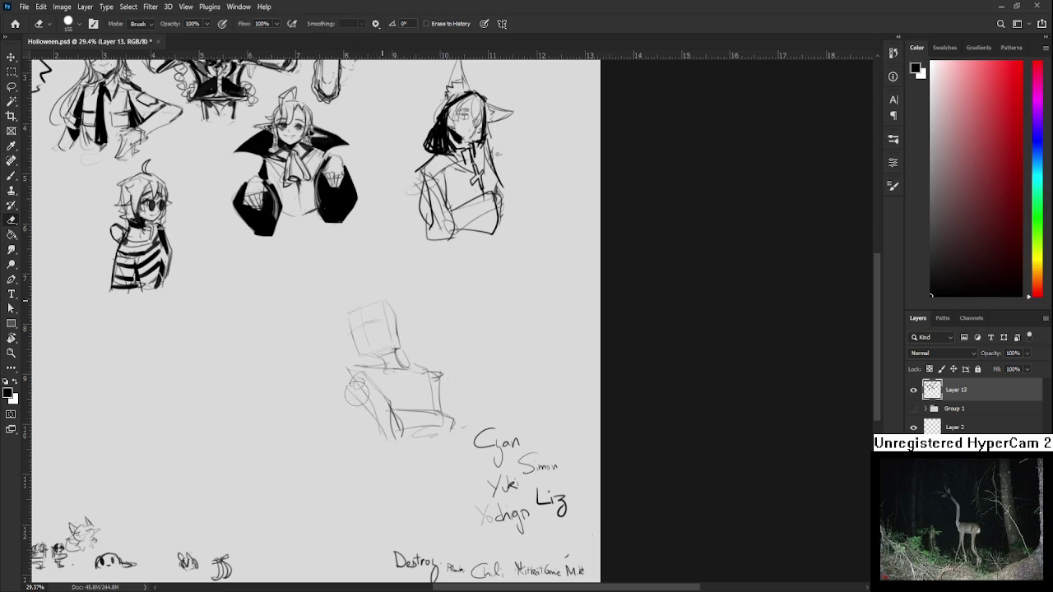
{"action": "mouse_move", "coordinate": [396, 309]}
{"action": "left_mouse_down"}
{"action": "mouse_move", "coordinate": [419, 346]}
{"action": "mouse_move", "coordinate": [432, 337]}
{"action": "left_mouse_up"}
Skew the figure sketch slightly further to the left.
{"action": "key", "text": "l"}
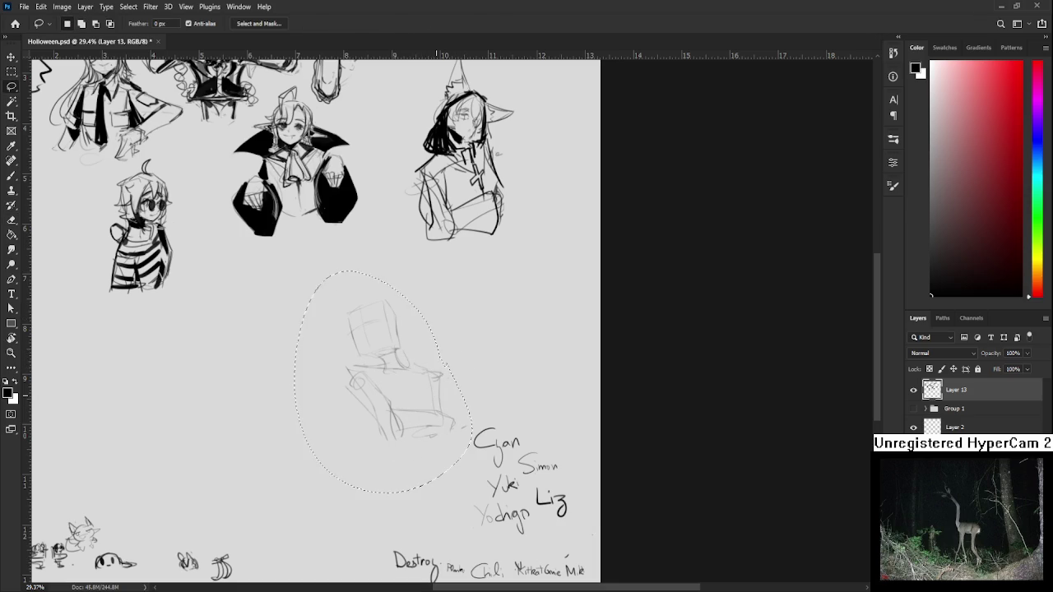
{"action": "key", "text": "ctrl+t"}
{"action": "left_click_drag", "start_coordinate": [382, 493], "coordinate": [377, 494]}
{"action": "key", "text": "Return"}
{"action": "key", "text": "ctrl+d"}
{"action": "scroll", "coordinate": [424, 346], "scroll_direction": "up", "scroll_amount": 3}
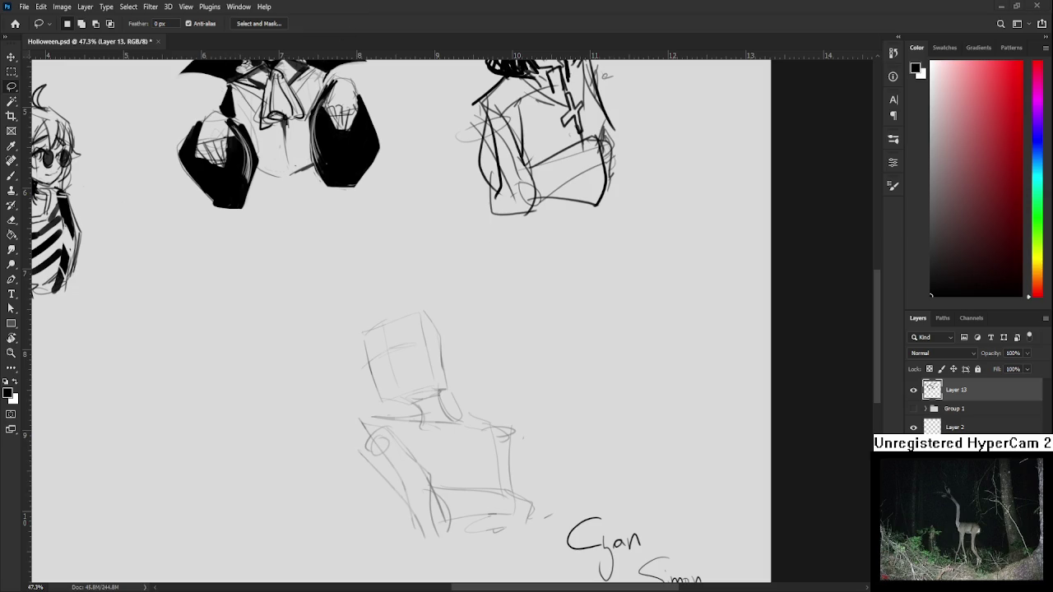
{"action": "scroll", "coordinate": [394, 345], "scroll_direction": "up", "scroll_amount": 3}
Draw a closed eye with brow and lower lid on the cube face, plus a left hair strand.
{"action": "key", "text": "b"}
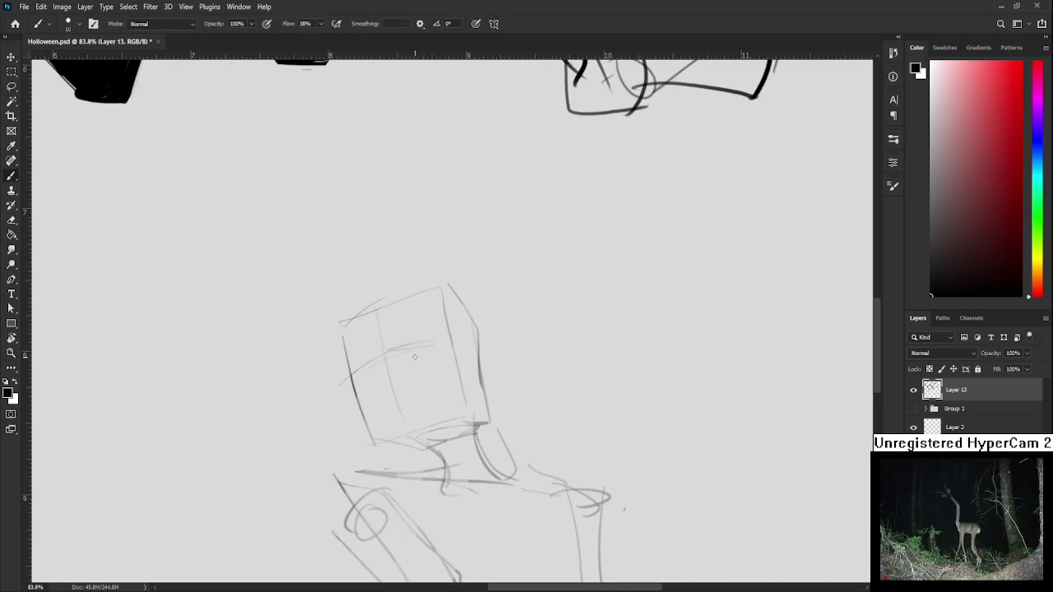
{"action": "mouse_move", "coordinate": [353, 380]}
{"action": "left_mouse_down"}
{"action": "mouse_move", "coordinate": [377, 369]}
{"action": "mouse_move", "coordinate": [352, 388]}
{"action": "mouse_move", "coordinate": [376, 372]}
{"action": "mouse_move", "coordinate": [338, 374]}
{"action": "mouse_move", "coordinate": [345, 359]}
{"action": "mouse_move", "coordinate": [395, 411]}
{"action": "left_mouse_up"}
{"action": "key", "text": "ctrl+z"}
{"action": "key", "text": "ctrl+z"}
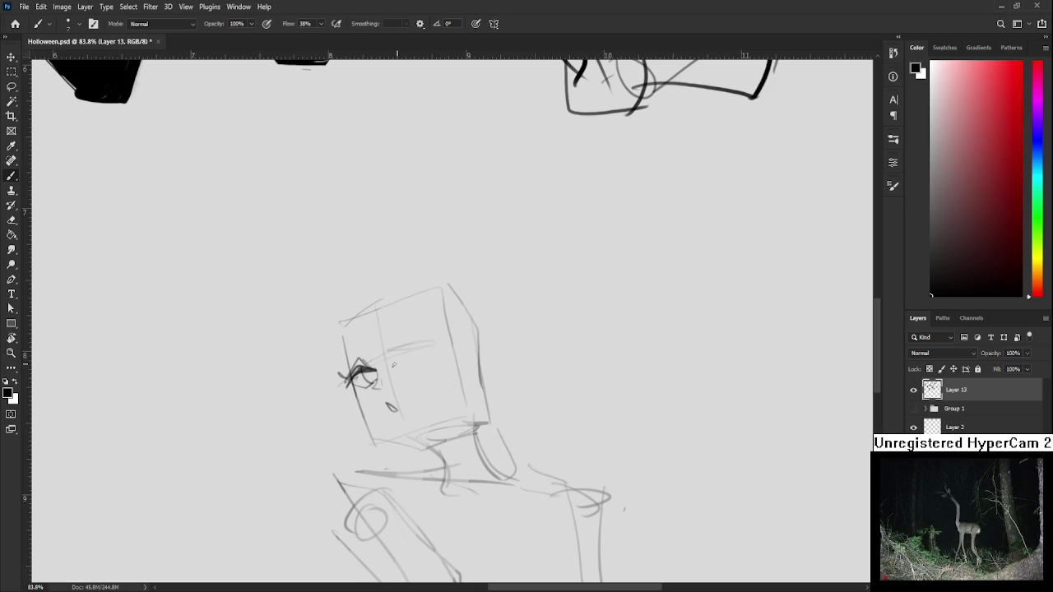
{"action": "left_click_drag", "start_coordinate": [396, 363], "coordinate": [425, 360]}
{"action": "mouse_move", "coordinate": [407, 345]}
{"action": "left_mouse_down"}
{"action": "mouse_move", "coordinate": [431, 347]}
{"action": "mouse_move", "coordinate": [428, 367]}
{"action": "mouse_move", "coordinate": [431, 344]}
{"action": "mouse_move", "coordinate": [426, 366]}
{"action": "mouse_move", "coordinate": [444, 343]}
{"action": "mouse_move", "coordinate": [466, 395]}
{"action": "left_mouse_up"}
{"action": "left_click_drag", "start_coordinate": [362, 329], "coordinate": [387, 396]}
Sketch hair strands over the forehead and right side, and a left hair lock ending in a curl.
{"action": "mouse_move", "coordinate": [388, 317]}
{"action": "left_mouse_down"}
{"action": "mouse_move", "coordinate": [393, 400]}
{"action": "mouse_move", "coordinate": [401, 375]}
{"action": "left_mouse_up"}
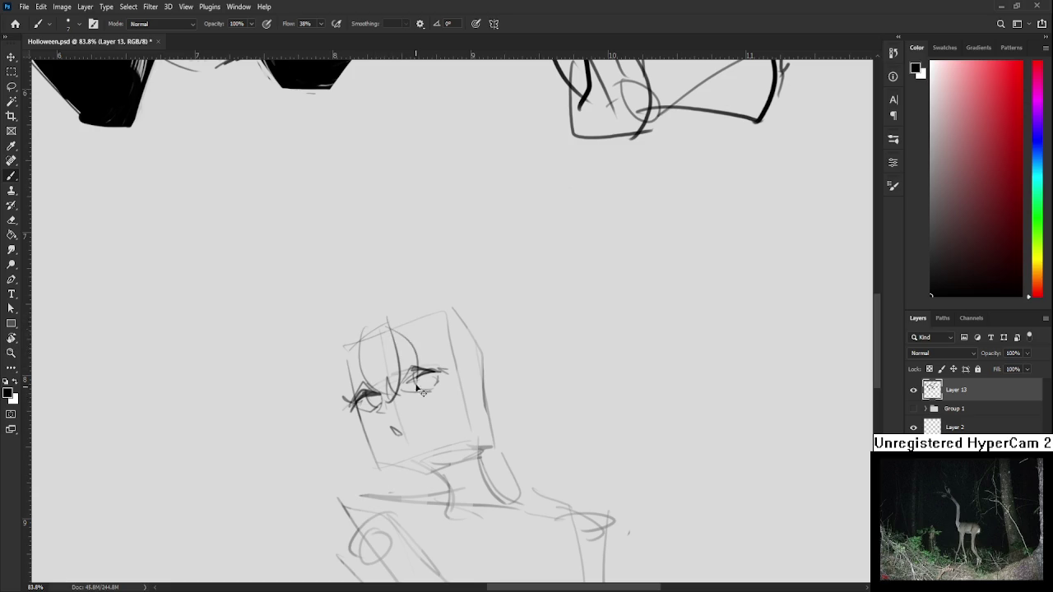
{"action": "mouse_move", "coordinate": [400, 326]}
{"action": "left_mouse_down"}
{"action": "mouse_move", "coordinate": [444, 403]}
{"action": "mouse_move", "coordinate": [436, 408]}
{"action": "left_mouse_up"}
{"action": "key", "text": "ctrl+z"}
{"action": "left_click_drag", "start_coordinate": [437, 324], "coordinate": [454, 408]}
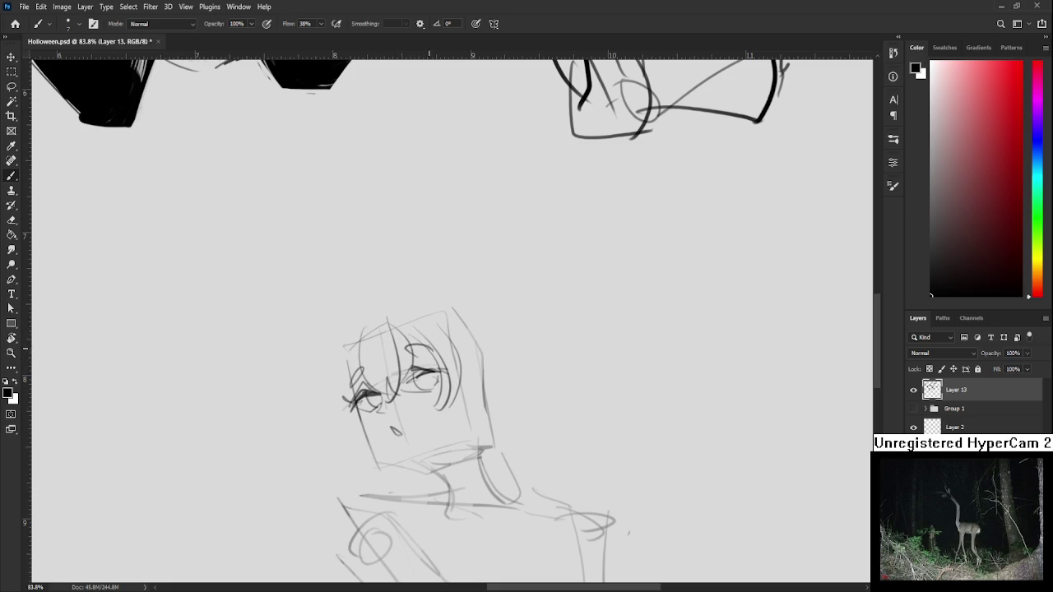
{"action": "left_click_drag", "start_coordinate": [349, 364], "coordinate": [357, 393]}
{"action": "mouse_move", "coordinate": [406, 349]}
{"action": "left_mouse_down"}
{"action": "mouse_move", "coordinate": [437, 350]}
{"action": "mouse_move", "coordinate": [408, 362]}
{"action": "mouse_move", "coordinate": [380, 403]}
{"action": "mouse_move", "coordinate": [383, 360]}
{"action": "mouse_move", "coordinate": [387, 430]}
{"action": "left_mouse_up"}
{"action": "key", "text": "ctrl+z"}
{"action": "key", "text": "ctrl+z"}
{"action": "key", "text": "ctrl+z"}
{"action": "key", "text": "ctrl+z"}
{"action": "key", "text": "ctrl+z"}
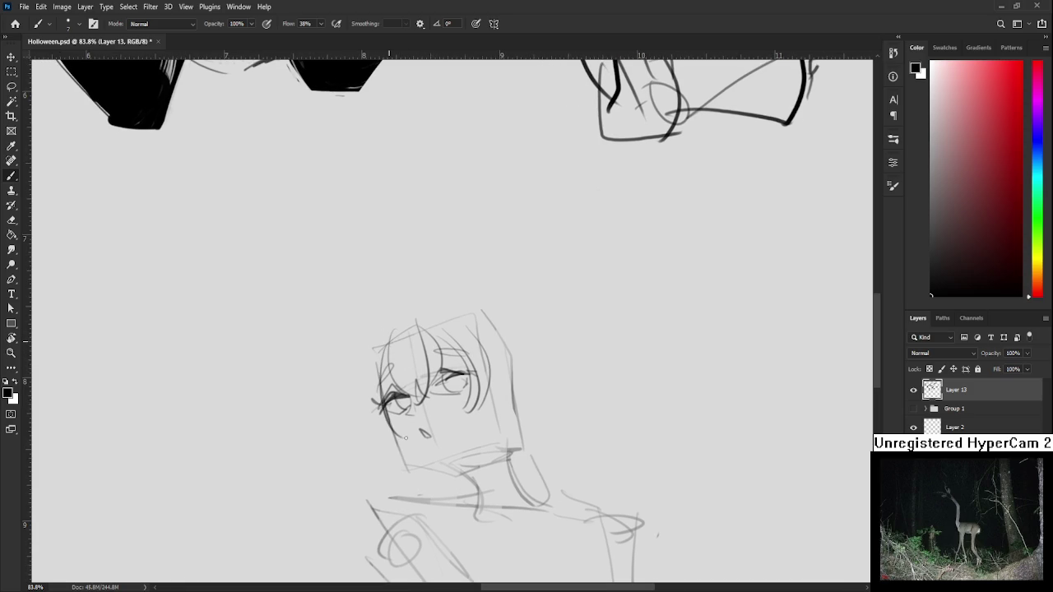
{"action": "key", "text": "ctrl+z"}
{"action": "left_click_drag", "start_coordinate": [377, 360], "coordinate": [390, 441]}
{"action": "key", "text": "ctrl+z"}
{"action": "mouse_move", "coordinate": [377, 362]}
{"action": "left_mouse_down"}
{"action": "mouse_move", "coordinate": [367, 472]}
{"action": "mouse_move", "coordinate": [393, 485]}
{"action": "left_mouse_up"}
{"action": "key", "text": "ctrl+z"}
{"action": "key", "text": "ctrl+z"}
{"action": "left_click_drag", "start_coordinate": [376, 434], "coordinate": [371, 473]}
Add a long right-side hair strand, the head's top outline and a hooked left hair outline.
{"action": "mouse_move", "coordinate": [426, 423]}
{"action": "left_mouse_down"}
{"action": "mouse_move", "coordinate": [386, 436]}
{"action": "mouse_move", "coordinate": [440, 418]}
{"action": "mouse_move", "coordinate": [421, 453]}
{"action": "left_mouse_up"}
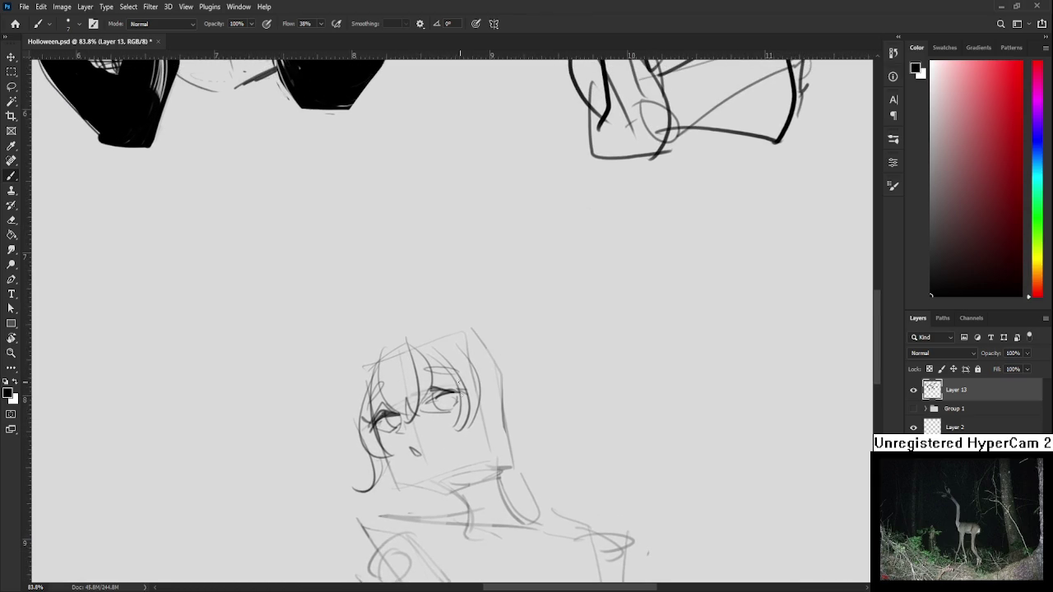
{"action": "mouse_move", "coordinate": [472, 350]}
{"action": "left_mouse_down"}
{"action": "mouse_move", "coordinate": [505, 453]}
{"action": "mouse_move", "coordinate": [522, 449]}
{"action": "left_mouse_up"}
{"action": "key", "text": "ctrl+z"}
{"action": "left_click_drag", "start_coordinate": [481, 413], "coordinate": [526, 420]}
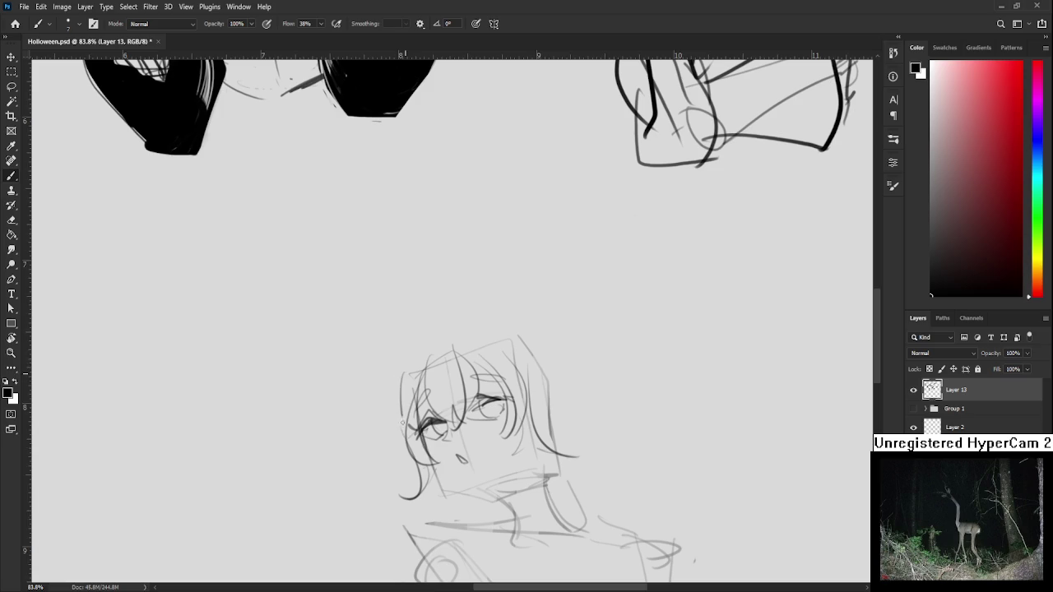
{"action": "mouse_move", "coordinate": [418, 367]}
{"action": "left_mouse_down"}
{"action": "mouse_move", "coordinate": [449, 343]}
{"action": "mouse_move", "coordinate": [513, 336]}
{"action": "mouse_move", "coordinate": [561, 445]}
{"action": "left_mouse_up"}
{"action": "key", "text": "ctrl+z"}
{"action": "key", "text": "ctrl+z"}
{"action": "mouse_move", "coordinate": [521, 347]}
{"action": "left_mouse_down"}
{"action": "mouse_move", "coordinate": [559, 415]}
{"action": "mouse_move", "coordinate": [564, 464]}
{"action": "left_mouse_up"}
{"action": "key", "text": "ctrl+z"}
{"action": "left_click_drag", "start_coordinate": [558, 410], "coordinate": [560, 454]}
{"action": "mouse_move", "coordinate": [402, 372]}
{"action": "left_mouse_down"}
{"action": "mouse_move", "coordinate": [396, 457]}
{"action": "mouse_move", "coordinate": [417, 463]}
{"action": "left_mouse_up"}
{"action": "key", "text": "ctrl+z"}
{"action": "left_click_drag", "start_coordinate": [401, 395], "coordinate": [384, 476]}
{"action": "key", "text": "ctrl+z"}
{"action": "left_click_drag", "start_coordinate": [397, 433], "coordinate": [392, 484]}
{"action": "mouse_move", "coordinate": [531, 372]}
{"action": "left_mouse_down"}
{"action": "mouse_move", "coordinate": [553, 429]}
{"action": "mouse_move", "coordinate": [478, 366]}
{"action": "left_mouse_up"}
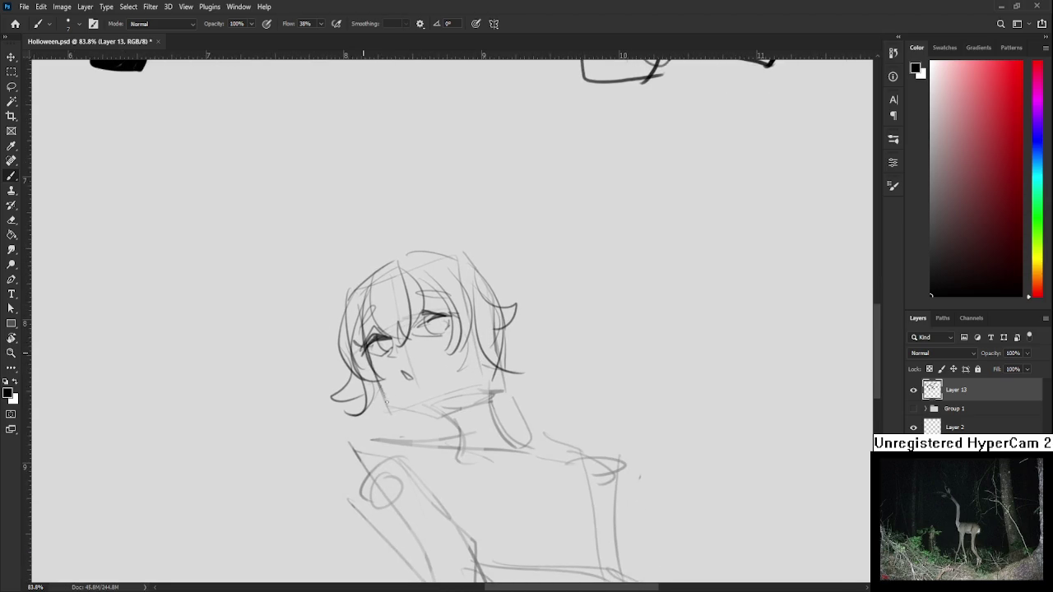
Darken the jaw line, add a cheek stroke, and sketch the neck with a choker.
{"action": "left_click_drag", "start_coordinate": [377, 385], "coordinate": [400, 403]}
{"action": "mouse_move", "coordinate": [466, 362]}
{"action": "left_mouse_down"}
{"action": "mouse_move", "coordinate": [458, 382]}
{"action": "mouse_move", "coordinate": [410, 373]}
{"action": "mouse_move", "coordinate": [456, 411]}
{"action": "left_mouse_up"}
{"action": "key", "text": "ctrl+z"}
{"action": "mouse_move", "coordinate": [486, 343]}
{"action": "left_mouse_down"}
{"action": "mouse_move", "coordinate": [501, 383]}
{"action": "mouse_move", "coordinate": [449, 388]}
{"action": "mouse_move", "coordinate": [487, 370]}
{"action": "left_mouse_up"}
{"action": "key", "text": "ctrl+z"}
{"action": "key", "text": "ctrl+z"}
{"action": "mouse_move", "coordinate": [449, 403]}
{"action": "left_mouse_down"}
{"action": "mouse_move", "coordinate": [492, 380]}
{"action": "mouse_move", "coordinate": [446, 388]}
{"action": "mouse_move", "coordinate": [459, 369]}
{"action": "left_mouse_up"}
{"action": "key", "text": "ctrl+z"}
{"action": "key", "text": "ctrl+z"}
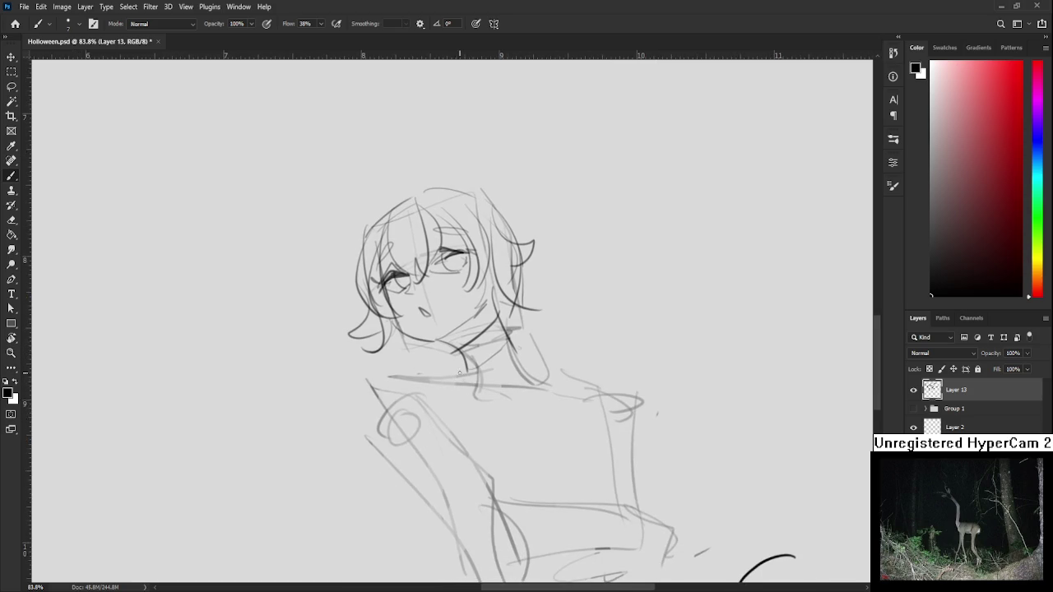
Draw the shoulder lines, left arm contour and sleeve lines across the upper arm.
{"action": "left_click_drag", "start_coordinate": [539, 365], "coordinate": [621, 388]}
{"action": "key", "text": "ctrl+z"}
{"action": "mouse_move", "coordinate": [377, 374]}
{"action": "left_mouse_down"}
{"action": "mouse_move", "coordinate": [378, 452]}
{"action": "mouse_move", "coordinate": [440, 397]}
{"action": "mouse_move", "coordinate": [399, 318]}
{"action": "left_mouse_up"}
{"action": "key", "text": "ctrl+z"}
{"action": "key", "text": "ctrl+z"}
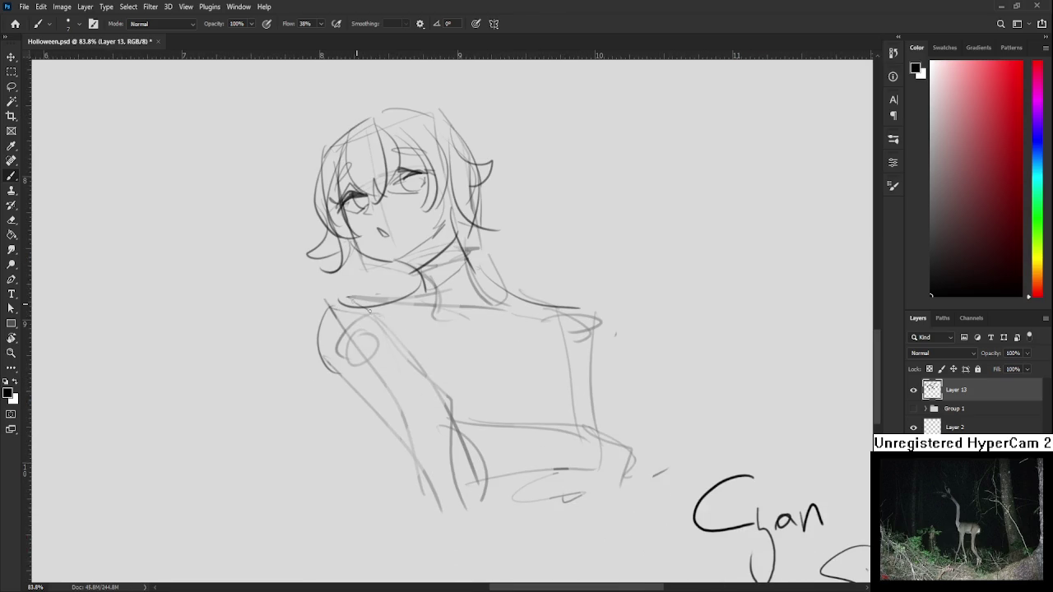
{"action": "left_click_drag", "start_coordinate": [403, 374], "coordinate": [471, 374]}
{"action": "left_click_drag", "start_coordinate": [457, 422], "coordinate": [463, 469]}
{"action": "left_click_drag", "start_coordinate": [527, 388], "coordinate": [516, 427]}
{"action": "key", "text": "ctrl+z"}
{"action": "left_click_drag", "start_coordinate": [418, 392], "coordinate": [474, 344]}
{"action": "left_click_drag", "start_coordinate": [464, 353], "coordinate": [481, 460]}
Lasso around the head and put it into Free Transform.
{"action": "key", "text": "l"}
{"action": "mouse_move", "coordinate": [457, 381]}
{"action": "left_mouse_down"}
{"action": "mouse_move", "coordinate": [317, 305]}
{"action": "mouse_move", "coordinate": [579, 333]}
{"action": "mouse_move", "coordinate": [468, 399]}
{"action": "left_mouse_up"}
{"action": "key", "text": "ctrl+t"}
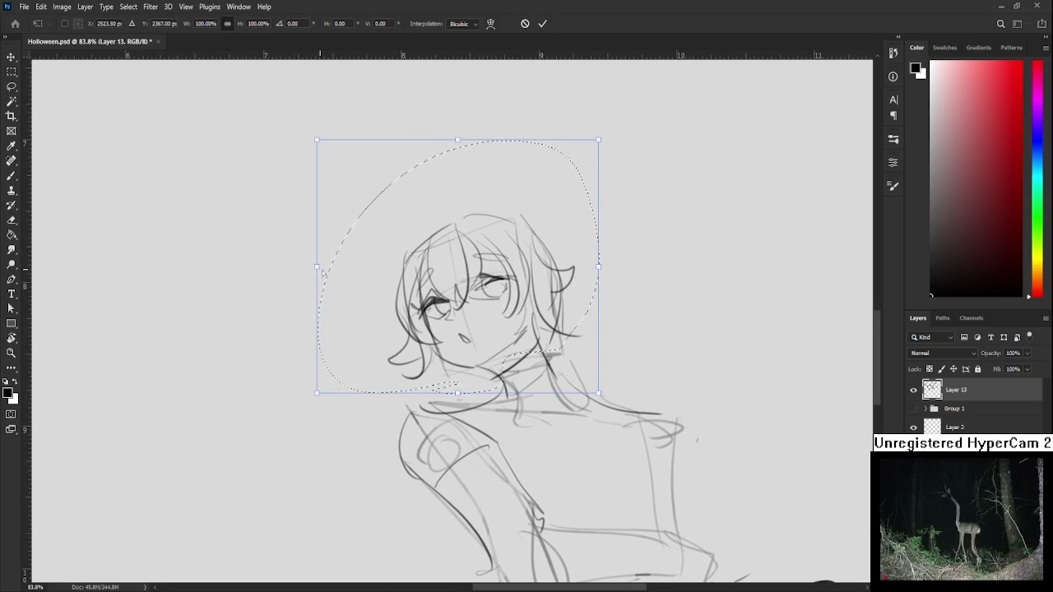
Narrow the head to about 96% width from the left side and commit the transform.
{"action": "left_click_drag", "start_coordinate": [318, 272], "coordinate": [330, 267]}
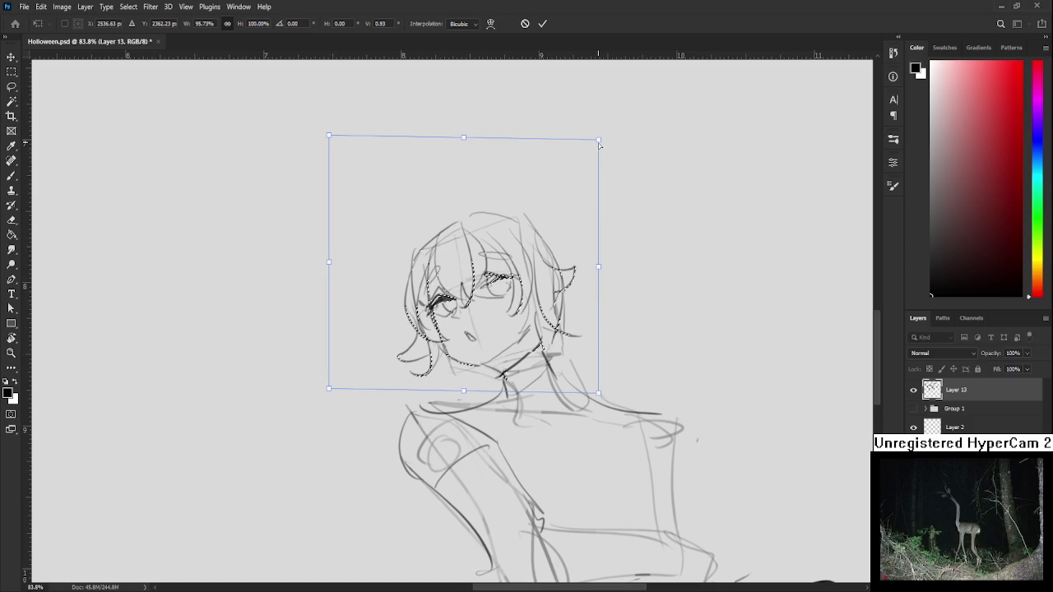
{"action": "key", "text": "Return"}
{"action": "scroll", "coordinate": [622, 260], "scroll_direction": "down", "scroll_amount": 2}
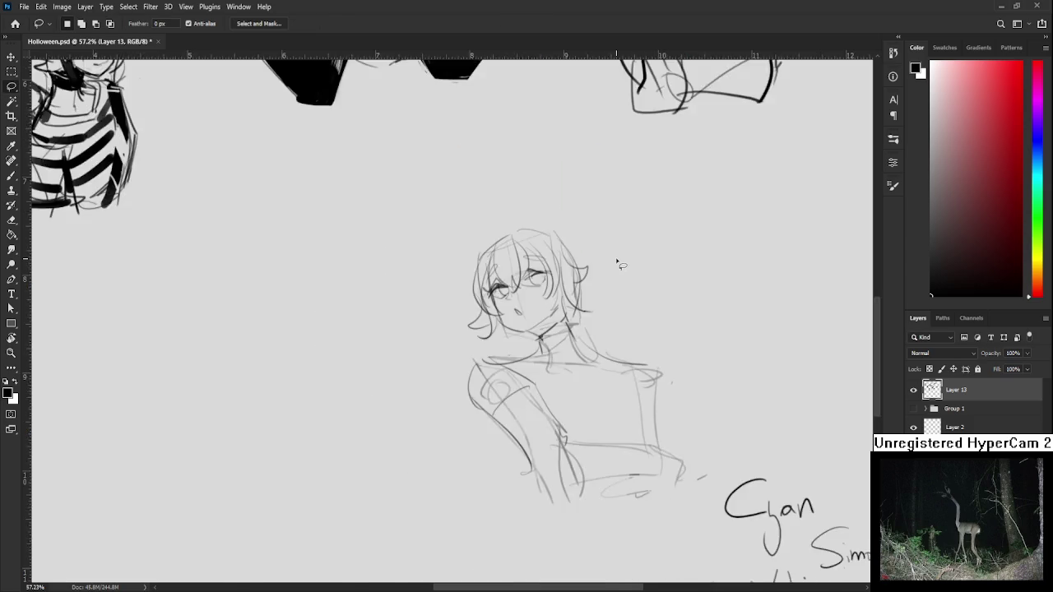
{"action": "scroll", "coordinate": [617, 262], "scroll_direction": "down", "scroll_amount": 2}
{"action": "left_click_drag", "start_coordinate": [609, 360], "coordinate": [521, 348]}
{"action": "scroll", "coordinate": [521, 348], "scroll_direction": "up", "scroll_amount": 1}
{"action": "left_click_drag", "start_coordinate": [442, 371], "coordinate": [425, 381]}
{"action": "key", "text": "b"}
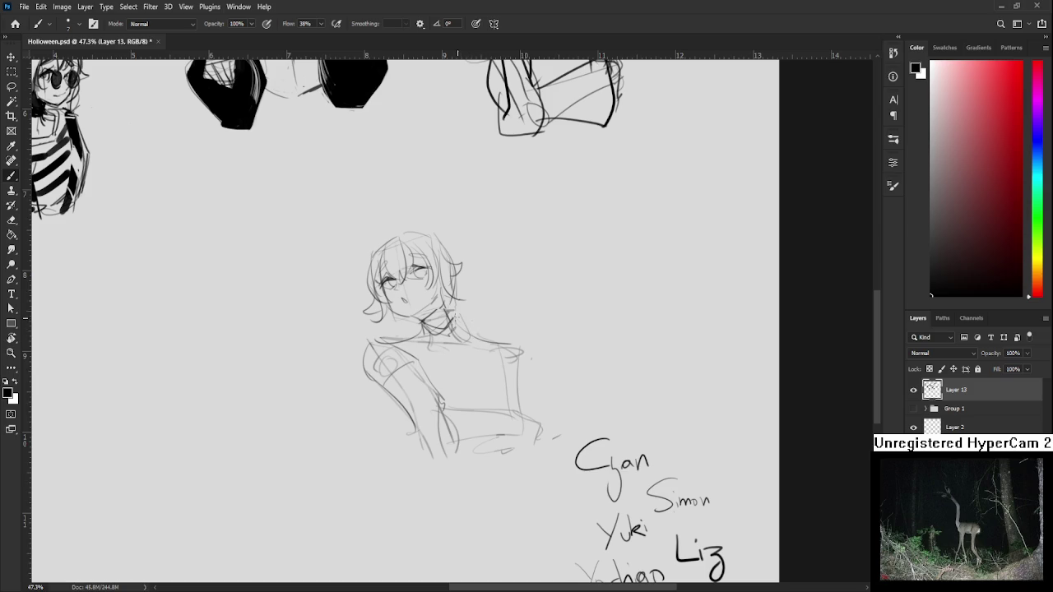
Draw the torso's right-side line and rework the left shoulder and arm outline.
{"action": "mouse_move", "coordinate": [501, 346]}
{"action": "left_mouse_down"}
{"action": "mouse_move", "coordinate": [498, 414]}
{"action": "mouse_move", "coordinate": [510, 407]}
{"action": "left_mouse_up"}
{"action": "key", "text": "ctrl+z"}
{"action": "key", "text": "ctrl+z"}
{"action": "left_click_drag", "start_coordinate": [504, 354], "coordinate": [499, 397]}
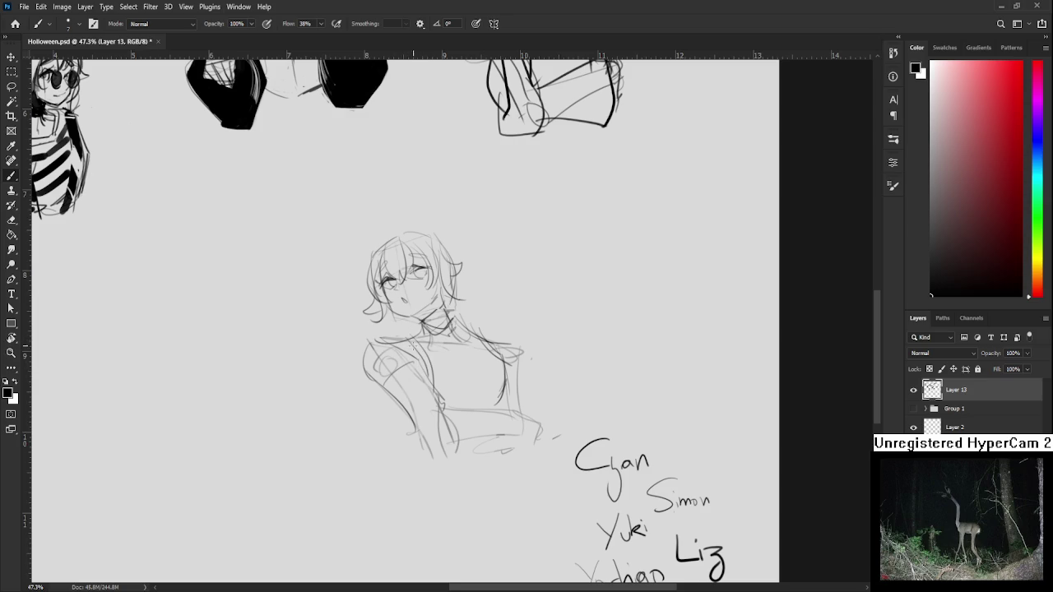
{"action": "left_click_drag", "start_coordinate": [368, 342], "coordinate": [409, 436]}
{"action": "left_click_drag", "start_coordinate": [377, 367], "coordinate": [390, 419]}
{"action": "mouse_move", "coordinate": [380, 367]}
{"action": "left_mouse_down"}
{"action": "mouse_move", "coordinate": [399, 431]}
{"action": "mouse_move", "coordinate": [410, 380]}
{"action": "left_mouse_up"}
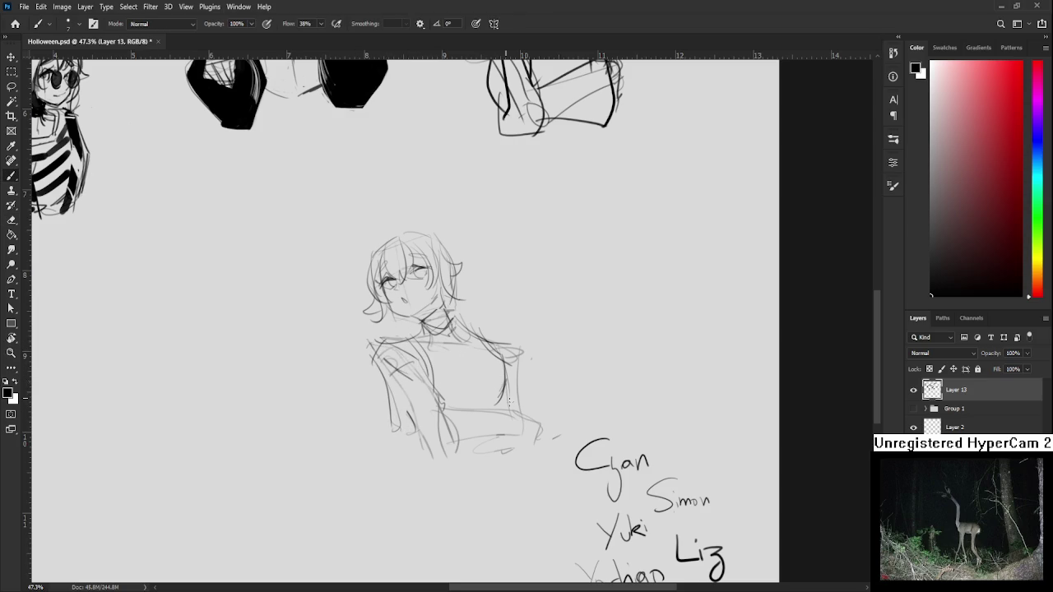
Add long hair strands on the left and right of the figure.
{"action": "mouse_move", "coordinate": [383, 289]}
{"action": "left_mouse_down"}
{"action": "mouse_move", "coordinate": [380, 347]}
{"action": "mouse_move", "coordinate": [370, 340]}
{"action": "left_mouse_up"}
{"action": "key", "text": "ctrl+z"}
{"action": "key", "text": "ctrl+z"}
{"action": "left_click_drag", "start_coordinate": [449, 275], "coordinate": [501, 327]}
{"action": "left_click_drag", "start_coordinate": [412, 312], "coordinate": [498, 407]}
{"action": "key", "text": "ctrl+z"}
Rough in torso and clothing lines, curves at the lower sides, and a V-neck collar.
{"action": "left_click_drag", "start_coordinate": [444, 362], "coordinate": [497, 403]}
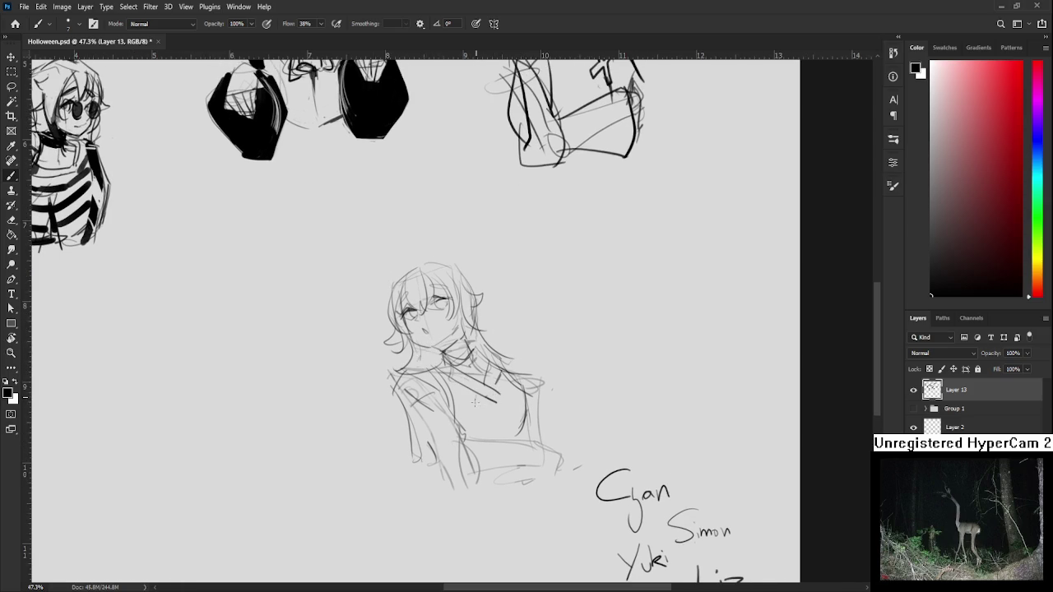
{"action": "left_click_drag", "start_coordinate": [484, 387], "coordinate": [475, 434]}
{"action": "left_click_drag", "start_coordinate": [497, 377], "coordinate": [480, 434]}
{"action": "left_click_drag", "start_coordinate": [407, 433], "coordinate": [442, 476]}
{"action": "left_click_drag", "start_coordinate": [534, 383], "coordinate": [531, 442]}
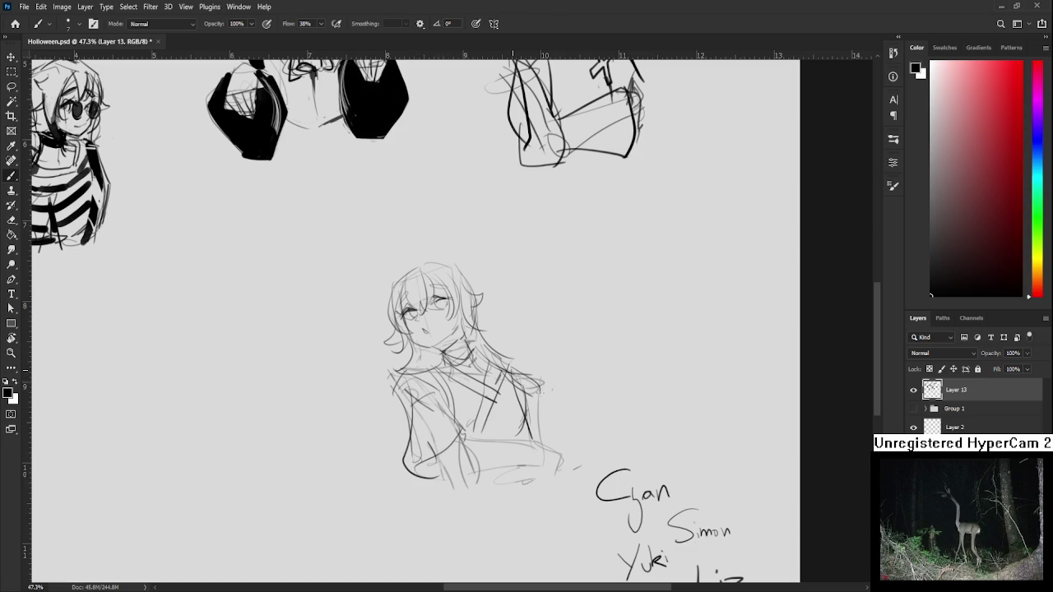
{"action": "left_click_drag", "start_coordinate": [540, 402], "coordinate": [573, 448]}
{"action": "left_click_drag", "start_coordinate": [519, 372], "coordinate": [520, 441]}
{"action": "mouse_move", "coordinate": [436, 352]}
{"action": "left_mouse_down"}
{"action": "mouse_move", "coordinate": [448, 405]}
{"action": "mouse_move", "coordinate": [447, 372]}
{"action": "mouse_move", "coordinate": [469, 414]}
{"action": "left_mouse_up"}
{"action": "mouse_move", "coordinate": [502, 374]}
{"action": "left_mouse_down"}
{"action": "mouse_move", "coordinate": [492, 411]}
{"action": "mouse_move", "coordinate": [489, 402]}
{"action": "left_mouse_up"}
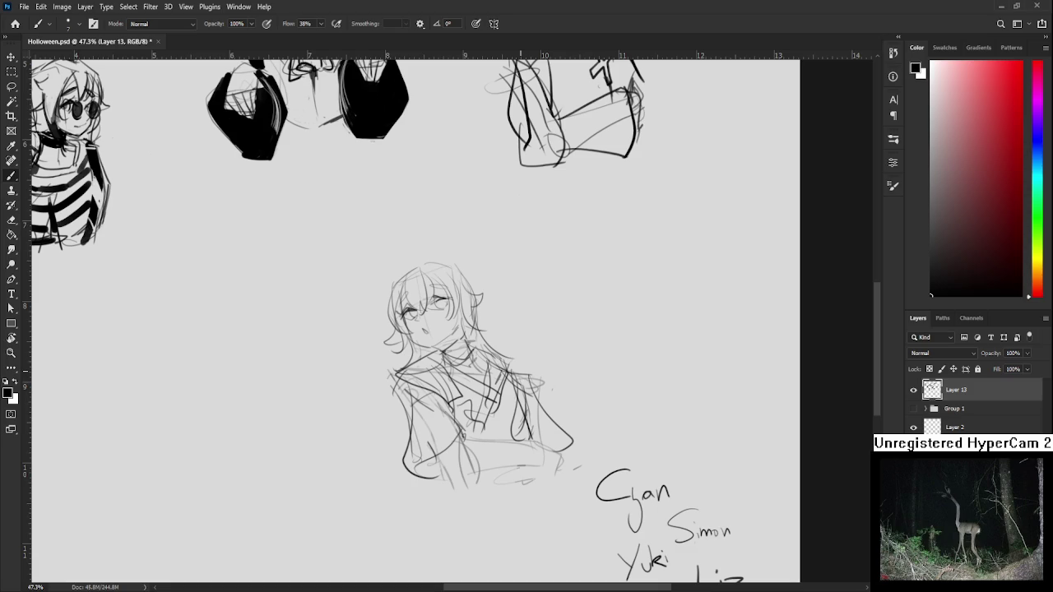
Lasso the seated long-haired figure and move it up about 50 px toward the other sketches.
{"action": "scroll", "coordinate": [506, 355], "scroll_direction": "down", "scroll_amount": 3}
{"action": "key", "text": "l"}
{"action": "mouse_move", "coordinate": [497, 282]}
{"action": "left_mouse_down"}
{"action": "mouse_move", "coordinate": [531, 457]}
{"action": "mouse_move", "coordinate": [490, 285]}
{"action": "left_mouse_up"}
{"action": "key", "text": "ctrl+t"}
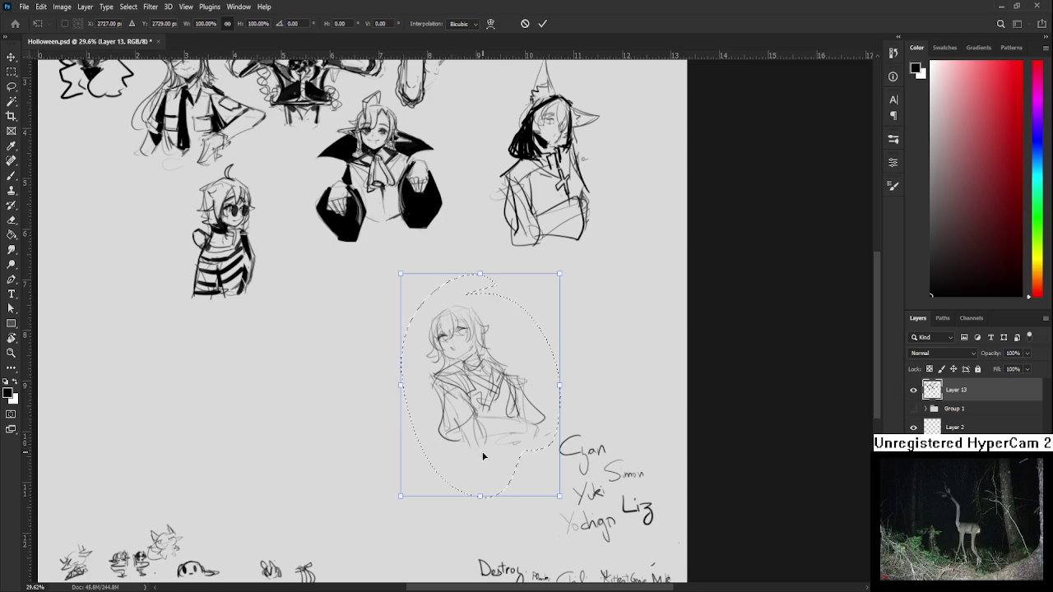
{"action": "left_click_drag", "start_coordinate": [510, 393], "coordinate": [508, 353]}
{"action": "key", "text": "Return"}
{"action": "scroll", "coordinate": [600, 376], "scroll_direction": "down", "scroll_amount": 3}
{"action": "scroll", "coordinate": [595, 364], "scroll_direction": "up", "scroll_amount": 2}
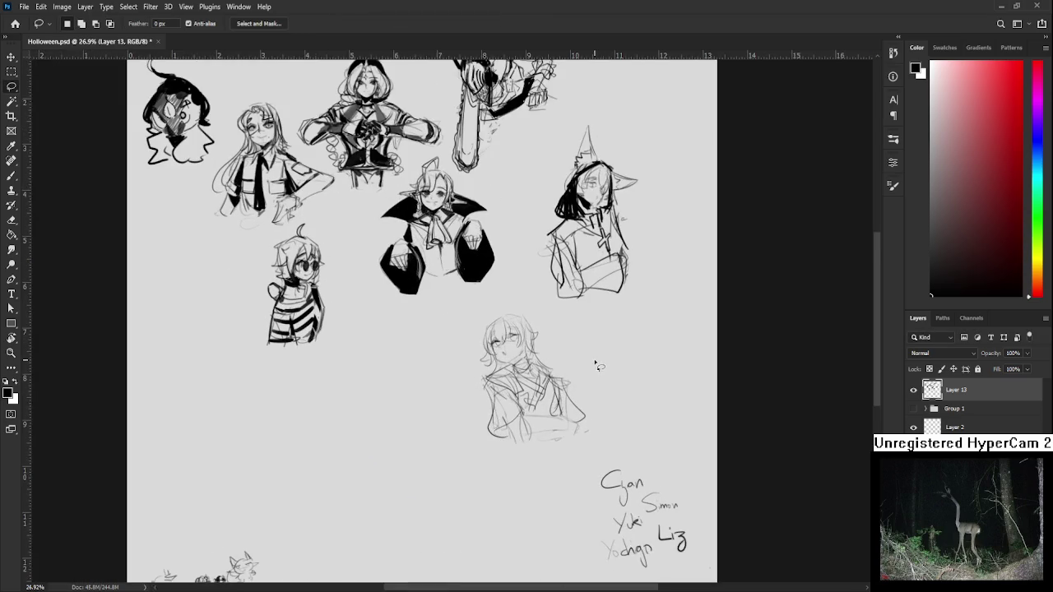
{"action": "scroll", "coordinate": [582, 347], "scroll_direction": "up", "scroll_amount": 1}
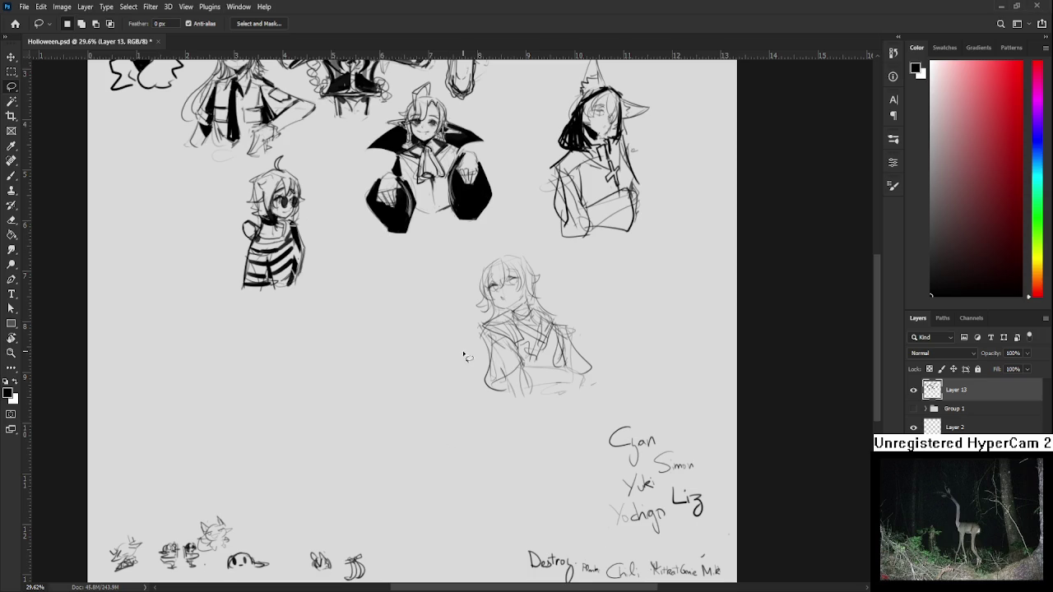
{"action": "scroll", "coordinate": [532, 369], "scroll_direction": "up", "scroll_amount": 2}
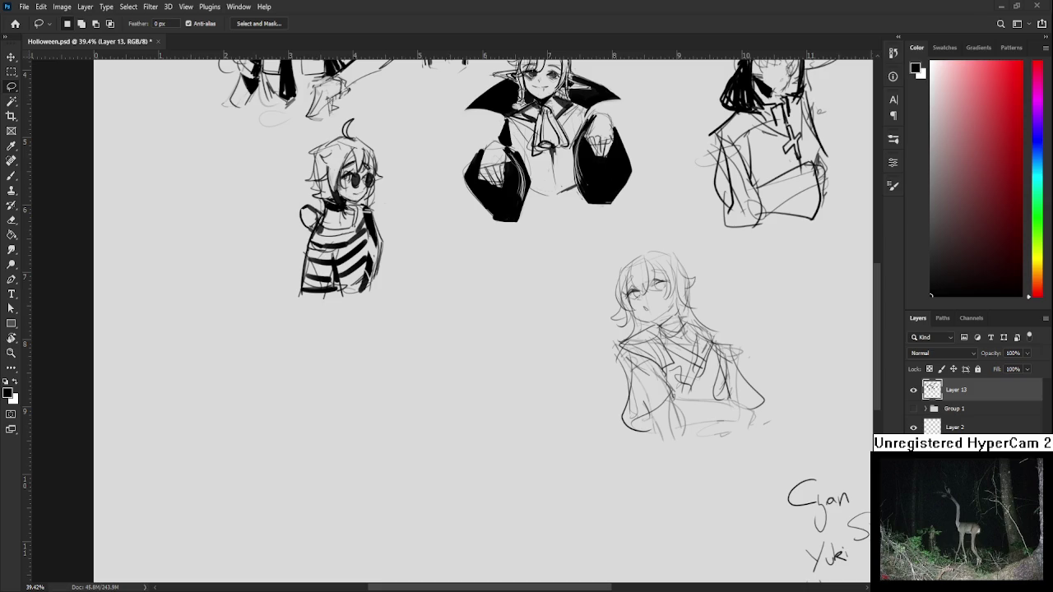
{"action": "scroll", "coordinate": [516, 344], "scroll_direction": "down", "scroll_amount": 2}
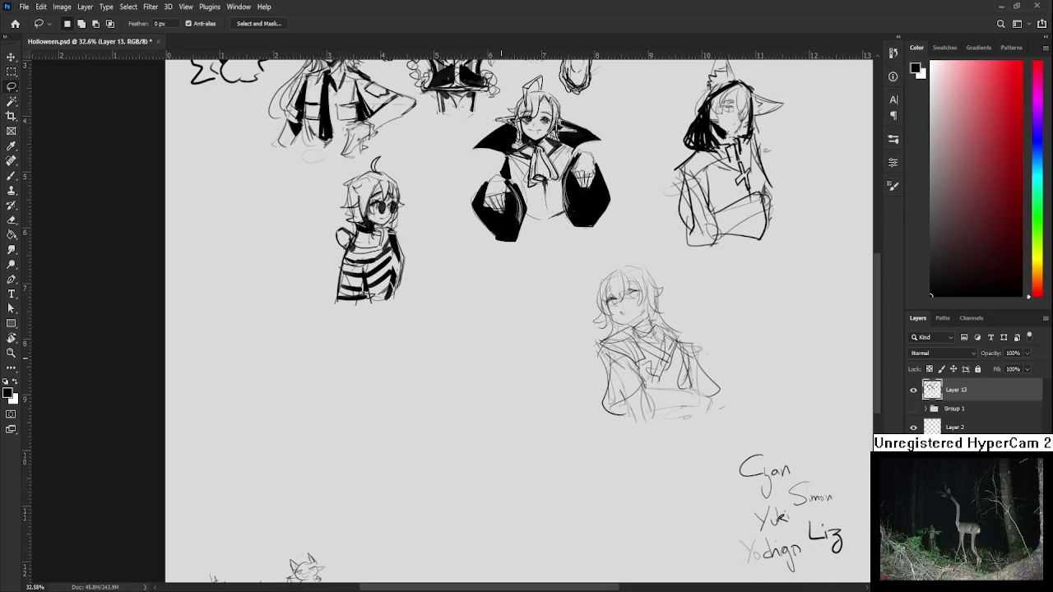
Sketch a rough 3D box below the striped character with the Brush.
{"action": "key", "text": "b"}
{"action": "left_click_drag", "start_coordinate": [463, 304], "coordinate": [436, 355]}
{"action": "key", "text": "ctrl+z"}
{"action": "key", "text": "ctrl+z"}
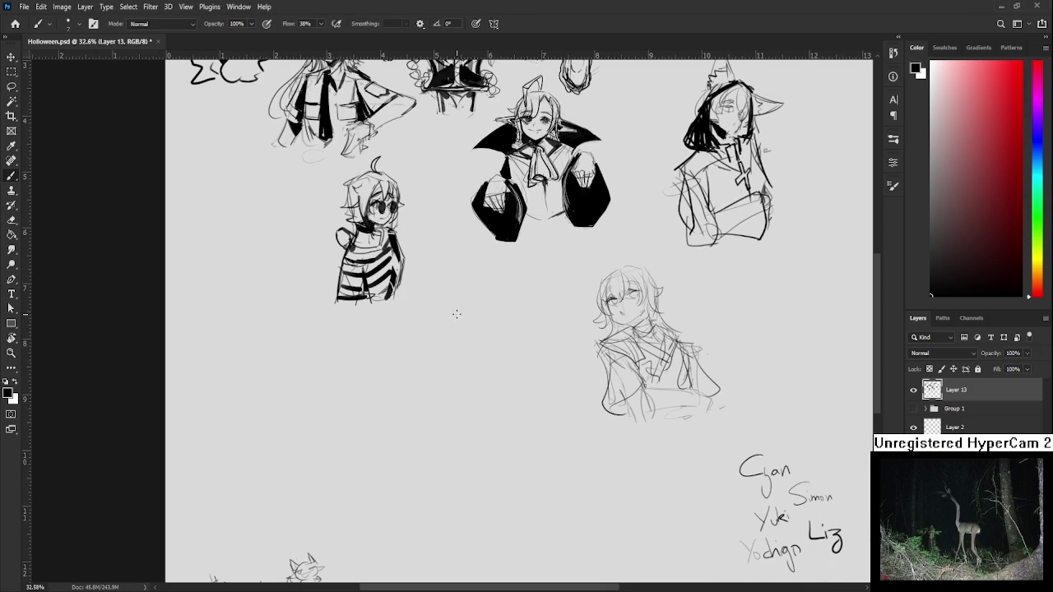
{"action": "key", "text": "ctrl+z"}
{"action": "mouse_move", "coordinate": [424, 307]}
{"action": "left_mouse_down"}
{"action": "mouse_move", "coordinate": [444, 383]}
{"action": "mouse_move", "coordinate": [468, 367]}
{"action": "mouse_move", "coordinate": [498, 304]}
{"action": "mouse_move", "coordinate": [504, 360]}
{"action": "left_mouse_up"}
{"action": "left_click_drag", "start_coordinate": [472, 369], "coordinate": [498, 364]}
{"action": "mouse_move", "coordinate": [458, 309]}
{"action": "left_mouse_down"}
{"action": "mouse_move", "coordinate": [447, 348]}
{"action": "mouse_move", "coordinate": [460, 390]}
{"action": "mouse_move", "coordinate": [516, 376]}
{"action": "mouse_move", "coordinate": [493, 377]}
{"action": "mouse_move", "coordinate": [505, 367]}
{"action": "mouse_move", "coordinate": [486, 376]}
{"action": "mouse_move", "coordinate": [515, 393]}
{"action": "left_mouse_up"}
Extend lines below the box into a leg and widening cape shape.
{"action": "key", "text": "ctrl+z"}
{"action": "key", "text": "ctrl+z"}
{"action": "mouse_move", "coordinate": [505, 387]}
{"action": "left_mouse_down"}
{"action": "mouse_move", "coordinate": [496, 364]}
{"action": "mouse_move", "coordinate": [479, 402]}
{"action": "mouse_move", "coordinate": [485, 372]}
{"action": "mouse_move", "coordinate": [503, 398]}
{"action": "mouse_move", "coordinate": [487, 417]}
{"action": "left_mouse_up"}
{"action": "key", "text": "ctrl+z"}
{"action": "key", "text": "ctrl+z"}
{"action": "mouse_move", "coordinate": [489, 368]}
{"action": "left_mouse_down"}
{"action": "mouse_move", "coordinate": [510, 468]}
{"action": "mouse_move", "coordinate": [431, 352]}
{"action": "mouse_move", "coordinate": [416, 422]}
{"action": "left_mouse_up"}
{"action": "mouse_move", "coordinate": [428, 349]}
{"action": "left_mouse_down"}
{"action": "mouse_move", "coordinate": [460, 423]}
{"action": "mouse_move", "coordinate": [400, 451]}
{"action": "mouse_move", "coordinate": [388, 396]}
{"action": "mouse_move", "coordinate": [409, 482]}
{"action": "left_mouse_up"}
{"action": "key", "text": "ctrl+z"}
{"action": "mouse_move", "coordinate": [417, 433]}
{"action": "left_mouse_down"}
{"action": "mouse_move", "coordinate": [411, 476]}
{"action": "mouse_move", "coordinate": [466, 437]}
{"action": "left_mouse_up"}
{"action": "mouse_move", "coordinate": [429, 339]}
{"action": "left_mouse_down"}
{"action": "mouse_move", "coordinate": [422, 358]}
{"action": "mouse_move", "coordinate": [475, 418]}
{"action": "mouse_move", "coordinate": [499, 400]}
{"action": "mouse_move", "coordinate": [420, 485]}
{"action": "mouse_move", "coordinate": [440, 489]}
{"action": "mouse_move", "coordinate": [501, 395]}
{"action": "left_mouse_up"}
{"action": "left_click_drag", "start_coordinate": [499, 398], "coordinate": [473, 422]}
{"action": "mouse_move", "coordinate": [439, 460]}
{"action": "left_mouse_down"}
{"action": "mouse_move", "coordinate": [412, 507]}
{"action": "mouse_move", "coordinate": [427, 520]}
{"action": "left_mouse_up"}
{"action": "left_click_drag", "start_coordinate": [444, 401], "coordinate": [462, 442]}
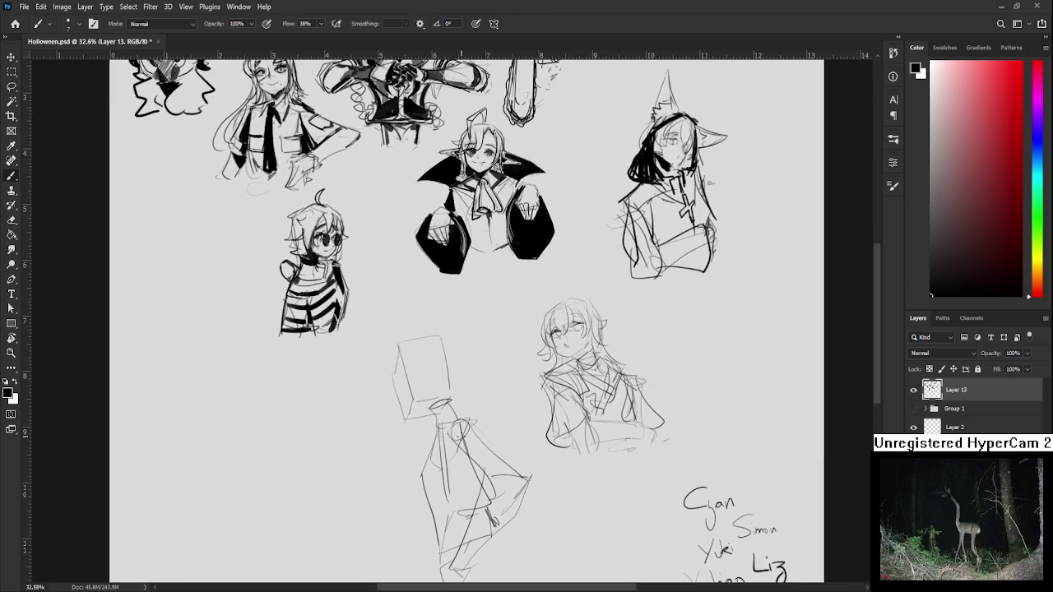
Fade the lower figure sketch's lines with the Eraser so they become faint guides.
{"action": "key", "text": "e"}
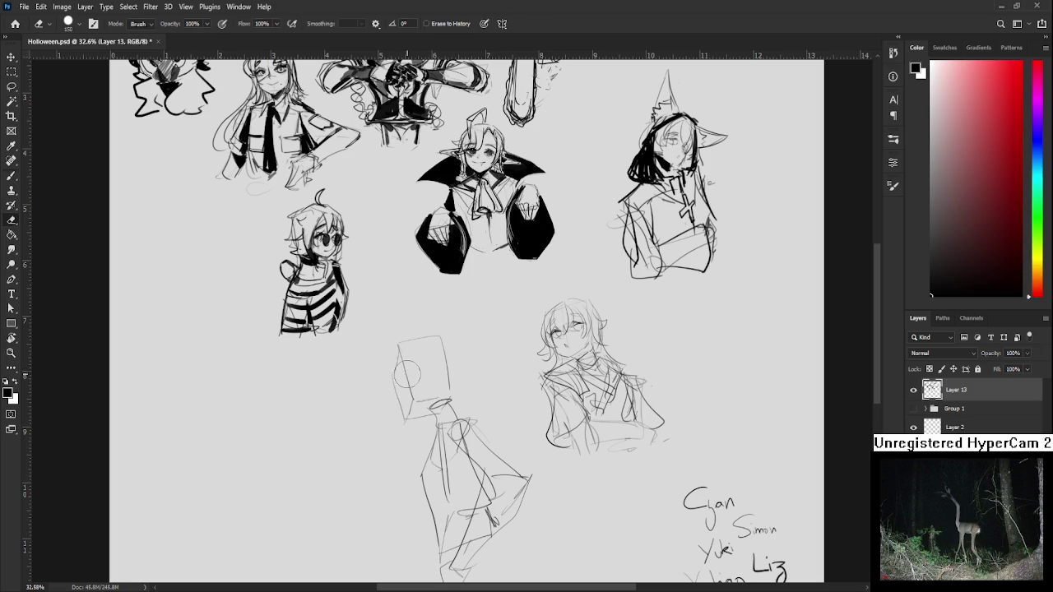
{"action": "mouse_move", "coordinate": [437, 352]}
{"action": "left_mouse_down"}
{"action": "mouse_move", "coordinate": [436, 526]}
{"action": "mouse_move", "coordinate": [493, 543]}
{"action": "mouse_move", "coordinate": [524, 495]}
{"action": "left_mouse_up"}
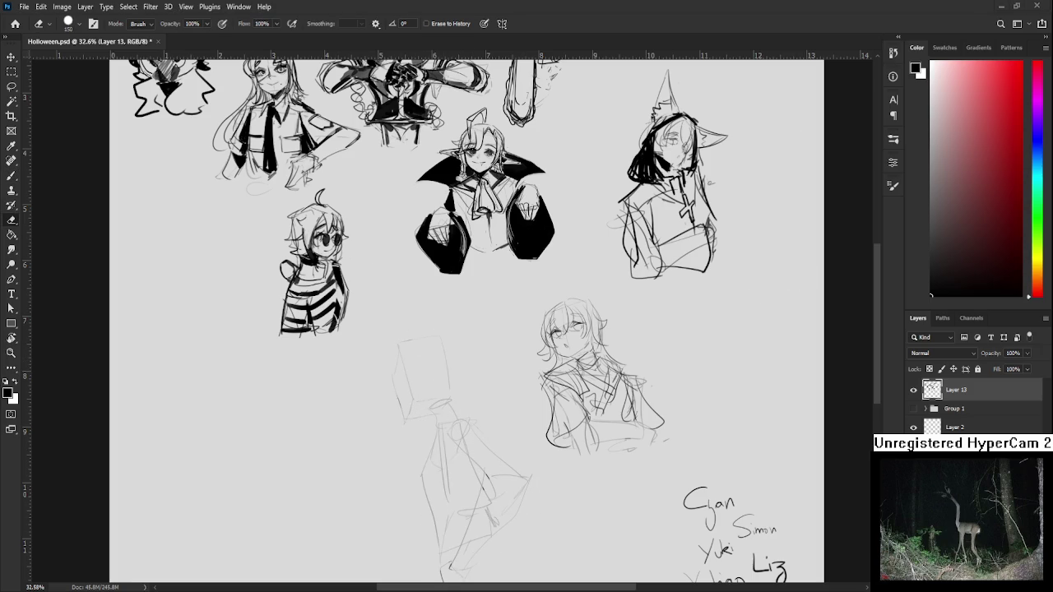
{"action": "scroll", "coordinate": [424, 352], "scroll_direction": "up", "scroll_amount": 3}
Zoom in on the box head and try out a first eye stroke.
{"action": "scroll", "coordinate": [424, 352], "scroll_direction": "up", "scroll_amount": 3}
{"action": "key", "text": "b"}
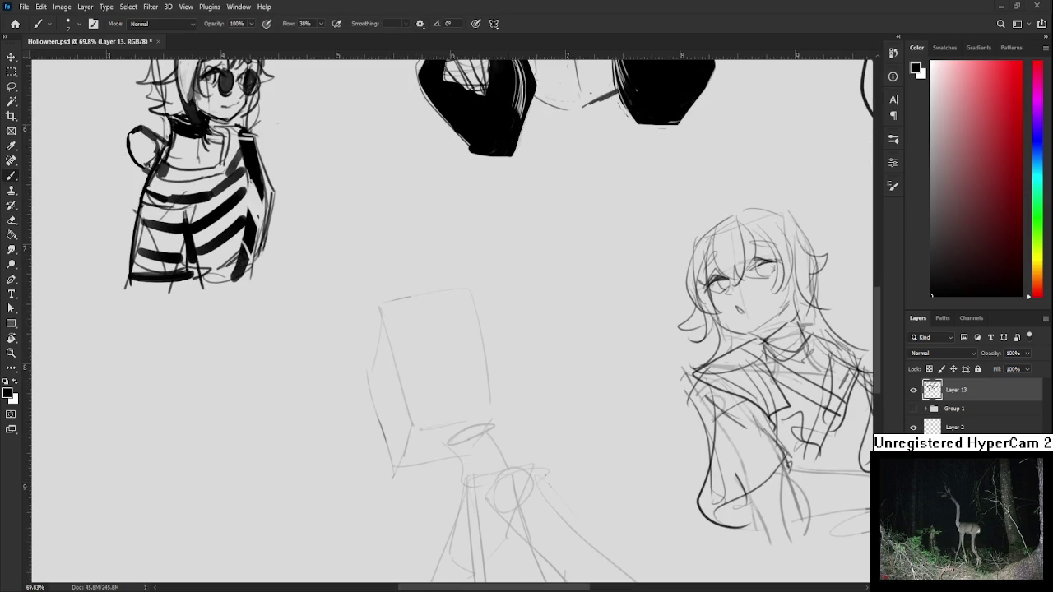
{"action": "mouse_move", "coordinate": [400, 364]}
{"action": "left_mouse_down"}
{"action": "mouse_move", "coordinate": [386, 377]}
{"action": "mouse_move", "coordinate": [416, 358]}
{"action": "mouse_move", "coordinate": [377, 371]}
{"action": "mouse_move", "coordinate": [392, 358]}
{"action": "mouse_move", "coordinate": [372, 414]}
{"action": "left_mouse_up"}
{"action": "key", "text": "ctrl+z"}
{"action": "key", "text": "ctrl+z"}
{"action": "key", "text": "ctrl+z"}
{"action": "key", "text": "ctrl+z"}
{"action": "key", "text": "ctrl+z"}
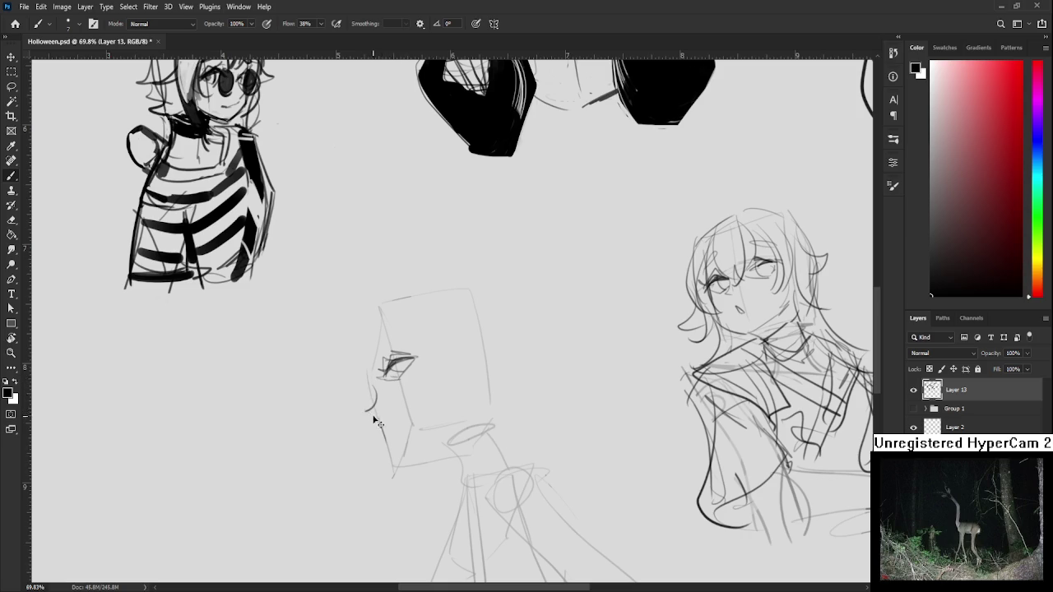
{"action": "key", "text": "ctrl+z"}
{"action": "key", "text": "ctrl+z"}
{"action": "scroll", "coordinate": [423, 402], "scroll_direction": "up", "scroll_amount": 2}
{"action": "left_click_drag", "start_coordinate": [423, 402], "coordinate": [443, 420]}
{"action": "key", "text": "e"}
{"action": "mouse_move", "coordinate": [395, 353]}
{"action": "left_mouse_down"}
{"action": "mouse_move", "coordinate": [415, 368]}
{"action": "mouse_move", "coordinate": [428, 355]}
{"action": "left_mouse_up"}
{"action": "key", "text": "ctrl+z"}
{"action": "key", "text": "b"}
{"action": "key", "text": "ctrl+z"}
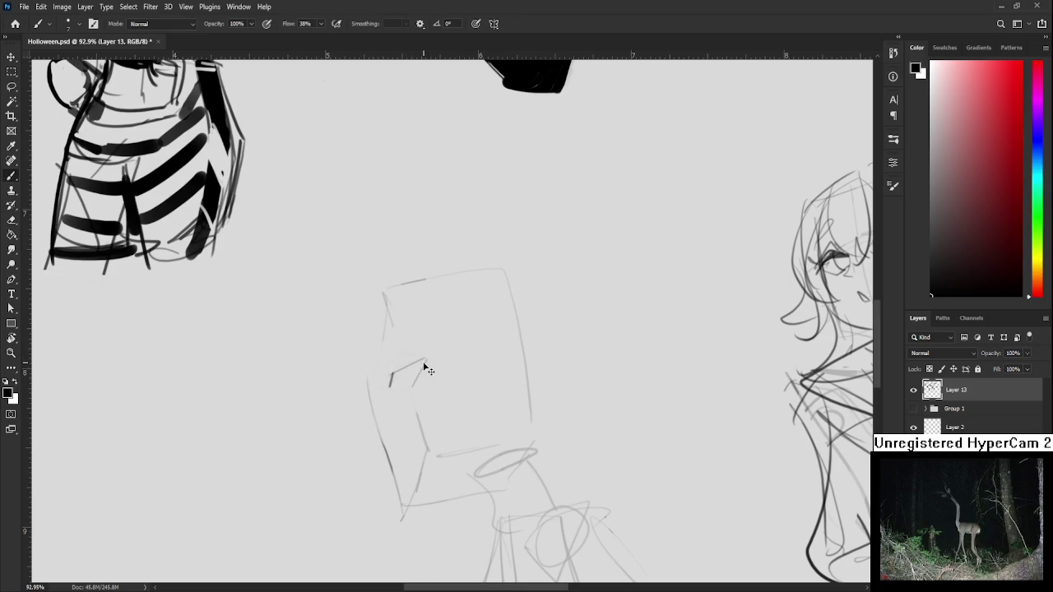
Draw the eyelid, nose, cheek, chin and jaw lines on the box head.
{"action": "mouse_move", "coordinate": [400, 391]}
{"action": "left_mouse_down"}
{"action": "mouse_move", "coordinate": [419, 369]}
{"action": "mouse_move", "coordinate": [403, 373]}
{"action": "mouse_move", "coordinate": [420, 360]}
{"action": "mouse_move", "coordinate": [416, 383]}
{"action": "mouse_move", "coordinate": [427, 355]}
{"action": "mouse_move", "coordinate": [395, 368]}
{"action": "mouse_move", "coordinate": [421, 357]}
{"action": "left_mouse_up"}
{"action": "key", "text": "ctrl+z"}
{"action": "key", "text": "ctrl+z"}
{"action": "key", "text": "ctrl+z"}
{"action": "mouse_move", "coordinate": [370, 392]}
{"action": "left_mouse_down"}
{"action": "mouse_move", "coordinate": [377, 412]}
{"action": "mouse_move", "coordinate": [361, 419]}
{"action": "mouse_move", "coordinate": [413, 481]}
{"action": "left_mouse_up"}
{"action": "key", "text": "ctrl+z"}
{"action": "key", "text": "ctrl+z"}
{"action": "key", "text": "ctrl+z"}
{"action": "mouse_move", "coordinate": [383, 441]}
{"action": "left_mouse_down"}
{"action": "mouse_move", "coordinate": [415, 490]}
{"action": "mouse_move", "coordinate": [412, 478]}
{"action": "mouse_move", "coordinate": [464, 451]}
{"action": "left_mouse_up"}
{"action": "key", "text": "ctrl+z"}
{"action": "left_click_drag", "start_coordinate": [414, 478], "coordinate": [477, 449]}
{"action": "key", "text": "ctrl+z"}
{"action": "left_click_drag", "start_coordinate": [411, 478], "coordinate": [471, 456]}
{"action": "scroll", "coordinate": [471, 457], "scroll_direction": "up", "scroll_amount": 1}
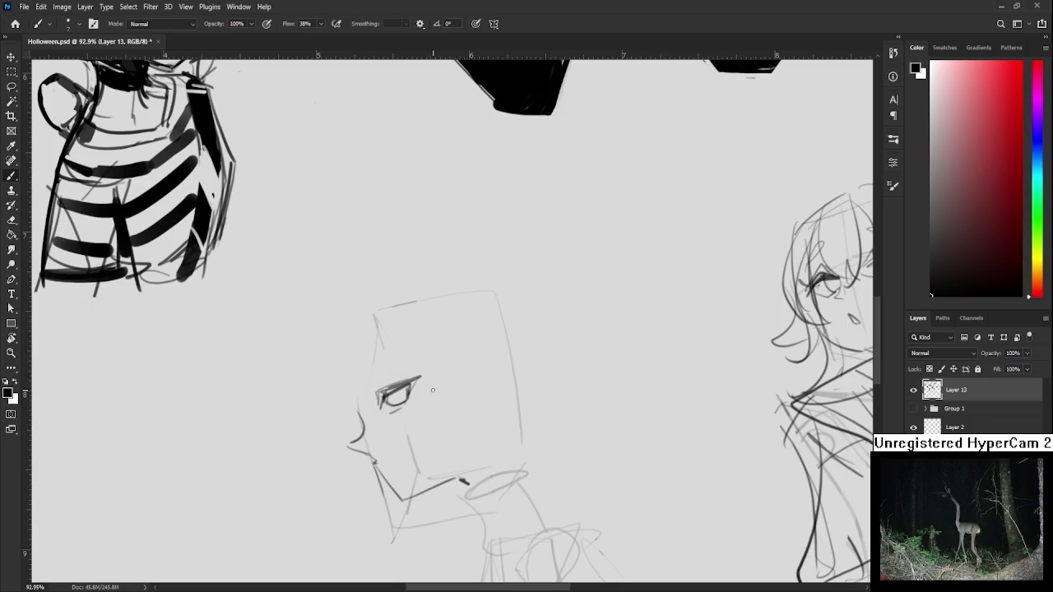
{"action": "scroll", "coordinate": [389, 402], "scroll_direction": "down", "scroll_amount": 1}
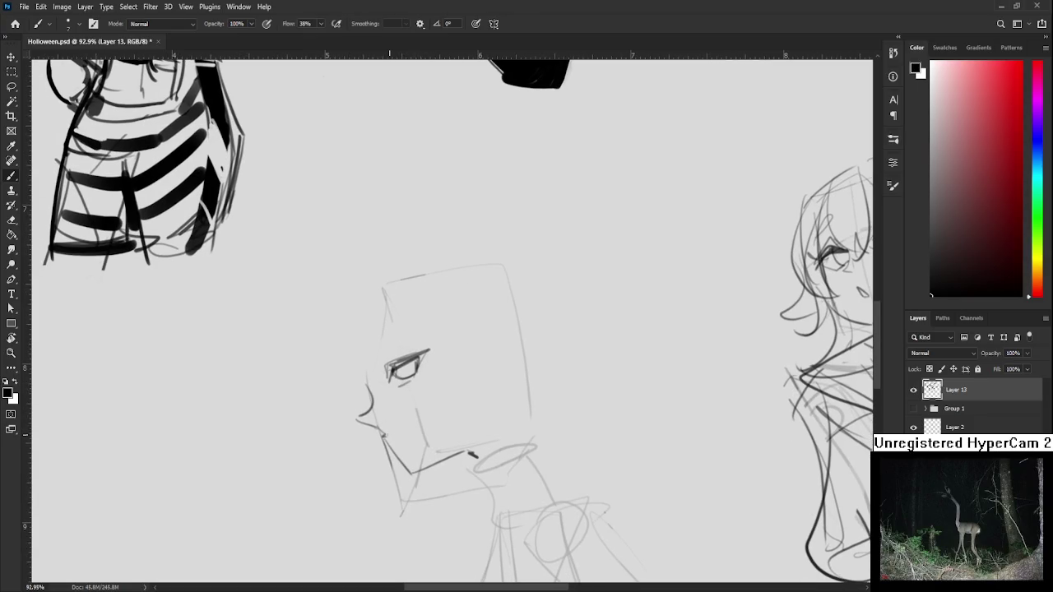
Erase stray strokes around the chin and nose, then draw a diagonal face line.
{"action": "key", "text": "e"}
{"action": "left_click_drag", "start_coordinate": [388, 433], "coordinate": [395, 461]}
{"action": "key", "text": "b"}
{"action": "key", "text": "e"}
{"action": "key", "text": "b"}
{"action": "mouse_move", "coordinate": [380, 426]}
{"action": "left_mouse_down"}
{"action": "mouse_move", "coordinate": [436, 392]}
{"action": "mouse_move", "coordinate": [441, 368]}
{"action": "left_mouse_up"}
{"action": "key", "text": "ctrl+z"}
{"action": "key", "text": "ctrl+z"}
{"action": "mouse_move", "coordinate": [379, 427]}
{"action": "left_mouse_down"}
{"action": "mouse_move", "coordinate": [446, 359]}
{"action": "mouse_move", "coordinate": [468, 356]}
{"action": "left_mouse_up"}
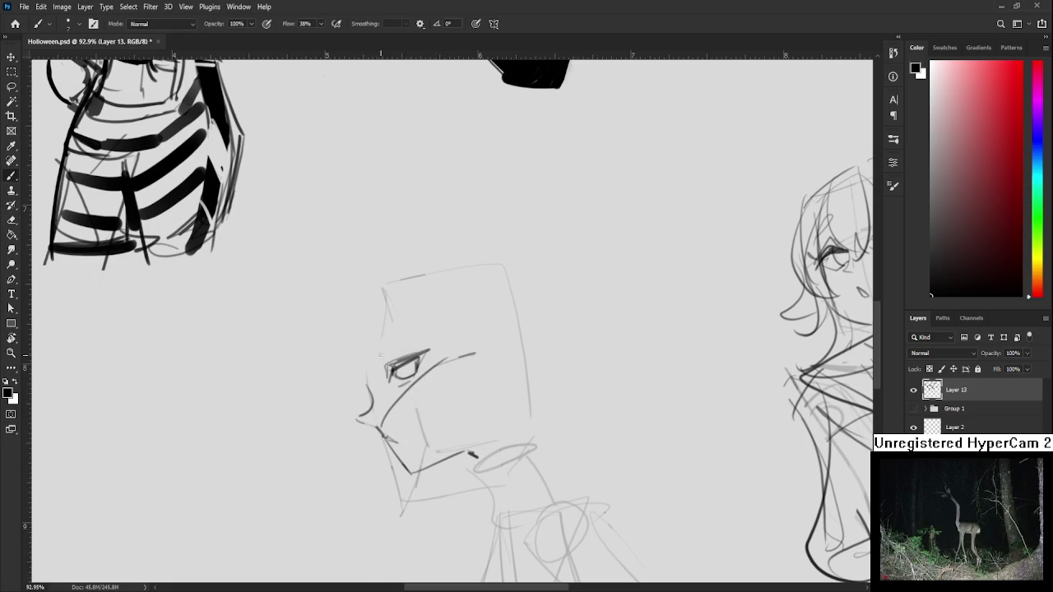
Draw a curved forehead arc above the eye and a short nose-chin stroke.
{"action": "left_click_drag", "start_coordinate": [358, 384], "coordinate": [416, 313]}
{"action": "key", "text": "ctrl+z"}
{"action": "left_click_drag", "start_coordinate": [358, 381], "coordinate": [424, 316]}
{"action": "key", "text": "ctrl+z"}
{"action": "left_click_drag", "start_coordinate": [362, 390], "coordinate": [430, 329]}
{"action": "left_click_drag", "start_coordinate": [359, 354], "coordinate": [409, 417]}
{"action": "key", "text": "ctrl+z"}
{"action": "mouse_move", "coordinate": [362, 377]}
{"action": "left_mouse_down"}
{"action": "mouse_move", "coordinate": [391, 418]}
{"action": "mouse_move", "coordinate": [380, 418]}
{"action": "mouse_move", "coordinate": [393, 419]}
{"action": "left_mouse_up"}
{"action": "key", "text": "ctrl+z"}
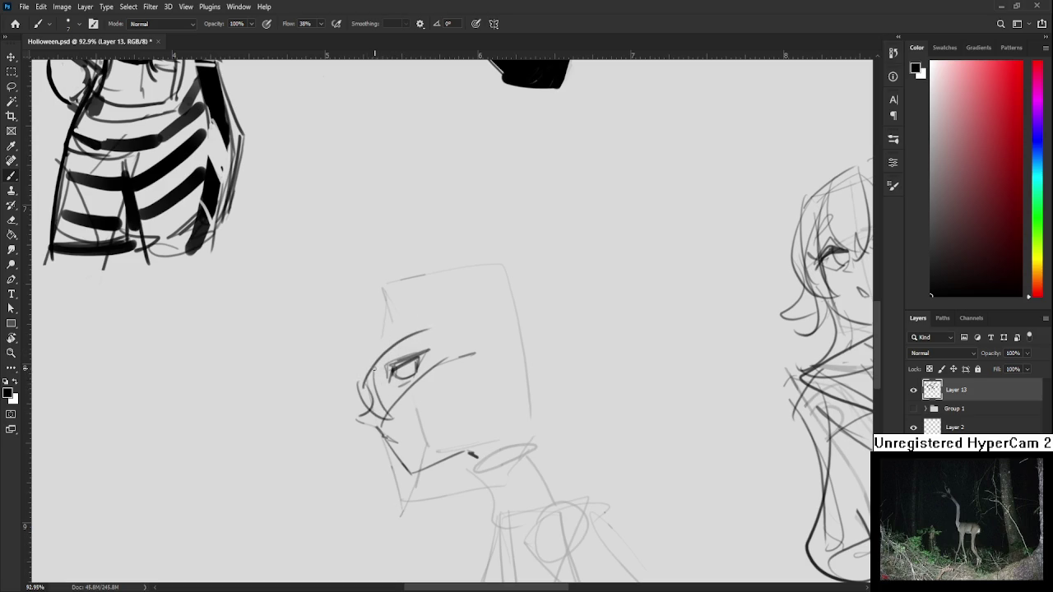
Outline the head's left side, top arc and right edge.
{"action": "mouse_move", "coordinate": [416, 347]}
{"action": "left_mouse_down"}
{"action": "mouse_move", "coordinate": [379, 375]}
{"action": "mouse_move", "coordinate": [411, 366]}
{"action": "mouse_move", "coordinate": [382, 366]}
{"action": "mouse_move", "coordinate": [401, 428]}
{"action": "left_mouse_up"}
{"action": "key", "text": "ctrl+z"}
{"action": "left_click_drag", "start_coordinate": [316, 382], "coordinate": [352, 420]}
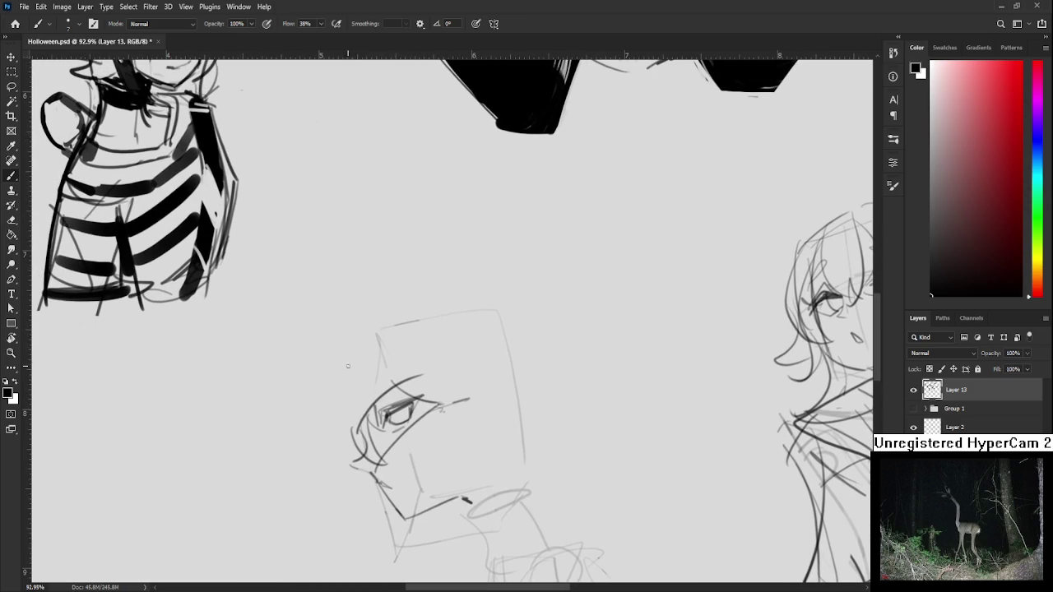
{"action": "mouse_move", "coordinate": [345, 362]}
{"action": "left_mouse_down"}
{"action": "mouse_move", "coordinate": [351, 432]}
{"action": "mouse_move", "coordinate": [426, 318]}
{"action": "mouse_move", "coordinate": [408, 313]}
{"action": "mouse_move", "coordinate": [494, 325]}
{"action": "left_mouse_up"}
{"action": "key", "text": "ctrl+z"}
Add horizontal and curved lines across the face and a shorter right head edge.
{"action": "key", "text": "ctrl+z"}
{"action": "left_click_drag", "start_coordinate": [421, 301], "coordinate": [491, 313]}
{"action": "left_click_drag", "start_coordinate": [491, 316], "coordinate": [507, 342]}
{"action": "left_click_drag", "start_coordinate": [424, 368], "coordinate": [501, 358]}
{"action": "left_click_drag", "start_coordinate": [368, 407], "coordinate": [464, 319]}
{"action": "mouse_move", "coordinate": [407, 370]}
{"action": "left_mouse_down"}
{"action": "mouse_move", "coordinate": [362, 411]}
{"action": "mouse_move", "coordinate": [490, 343]}
{"action": "mouse_move", "coordinate": [465, 337]}
{"action": "mouse_move", "coordinate": [489, 387]}
{"action": "left_mouse_up"}
{"action": "key", "text": "ctrl+z"}
{"action": "left_click_drag", "start_coordinate": [458, 314], "coordinate": [470, 362]}
{"action": "left_click_drag", "start_coordinate": [426, 403], "coordinate": [484, 398]}
{"action": "left_click_drag", "start_coordinate": [467, 360], "coordinate": [490, 395]}
{"action": "scroll", "coordinate": [487, 383], "scroll_direction": "down", "scroll_amount": 1}
Sketch hair strokes across the top of the head.
{"action": "key", "text": "ctrl+z"}
{"action": "mouse_move", "coordinate": [485, 359]}
{"action": "left_mouse_down"}
{"action": "mouse_move", "coordinate": [483, 428]}
{"action": "mouse_move", "coordinate": [494, 410]}
{"action": "mouse_move", "coordinate": [495, 428]}
{"action": "mouse_move", "coordinate": [565, 407]}
{"action": "left_mouse_up"}
{"action": "mouse_move", "coordinate": [394, 291]}
{"action": "left_mouse_down"}
{"action": "mouse_move", "coordinate": [384, 377]}
{"action": "mouse_move", "coordinate": [494, 254]}
{"action": "mouse_move", "coordinate": [510, 260]}
{"action": "left_mouse_up"}
{"action": "key", "text": "ctrl+z"}
{"action": "key", "text": "ctrl+z"}
{"action": "left_click_drag", "start_coordinate": [406, 315], "coordinate": [520, 286]}
{"action": "left_click_drag", "start_coordinate": [519, 286], "coordinate": [471, 286]}
Draw a diagonal jaw and cheek line, redrawing it at a new angle.
{"action": "mouse_move", "coordinate": [503, 353]}
{"action": "left_mouse_down"}
{"action": "mouse_move", "coordinate": [532, 398]}
{"action": "mouse_move", "coordinate": [513, 385]}
{"action": "left_mouse_up"}
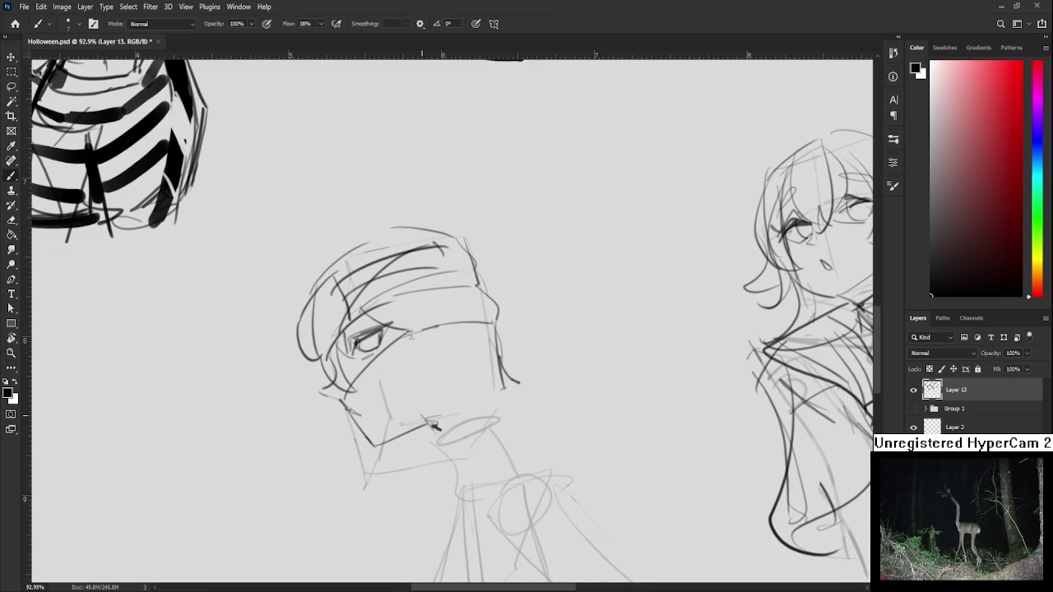
{"action": "key", "text": "ctrl+z"}
{"action": "mouse_move", "coordinate": [421, 420]}
{"action": "left_mouse_down"}
{"action": "mouse_move", "coordinate": [465, 353]}
{"action": "mouse_move", "coordinate": [466, 332]}
{"action": "left_mouse_up"}
{"action": "key", "text": "ctrl+z"}
{"action": "left_click_drag", "start_coordinate": [421, 421], "coordinate": [459, 340]}
{"action": "mouse_move", "coordinate": [464, 274]}
{"action": "left_mouse_down"}
{"action": "mouse_move", "coordinate": [442, 297]}
{"action": "mouse_move", "coordinate": [457, 331]}
{"action": "left_mouse_up"}
{"action": "key", "text": "ctrl+z"}
Draw an ear beside the hair band and hair strands over the brow.
{"action": "left_click_drag", "start_coordinate": [450, 291], "coordinate": [456, 328]}
{"action": "mouse_move", "coordinate": [458, 233]}
{"action": "left_mouse_down"}
{"action": "mouse_move", "coordinate": [497, 272]}
{"action": "mouse_move", "coordinate": [477, 288]}
{"action": "left_mouse_up"}
{"action": "key", "text": "ctrl+z"}
{"action": "key", "text": "ctrl+z"}
{"action": "mouse_move", "coordinate": [484, 287]}
{"action": "left_mouse_down"}
{"action": "mouse_move", "coordinate": [510, 290]}
{"action": "mouse_move", "coordinate": [496, 317]}
{"action": "mouse_move", "coordinate": [476, 310]}
{"action": "mouse_move", "coordinate": [496, 309]}
{"action": "left_mouse_up"}
{"action": "mouse_move", "coordinate": [485, 291]}
{"action": "left_mouse_down"}
{"action": "mouse_move", "coordinate": [484, 306]}
{"action": "mouse_move", "coordinate": [413, 322]}
{"action": "left_mouse_up"}
{"action": "key", "text": "ctrl+z"}
{"action": "mouse_move", "coordinate": [440, 316]}
{"action": "left_mouse_down"}
{"action": "mouse_move", "coordinate": [427, 333]}
{"action": "mouse_move", "coordinate": [436, 331]}
{"action": "left_mouse_up"}
{"action": "left_click_drag", "start_coordinate": [449, 293], "coordinate": [441, 321]}
{"action": "key", "text": "ctrl+z"}
{"action": "key", "text": "ctrl+z"}
{"action": "key", "text": "ctrl+z"}
{"action": "key", "text": "ctrl+z"}
{"action": "key", "text": "ctrl+z"}
Add a long cheek curve, cheek strokes and darken the mouth mark.
{"action": "left_click_drag", "start_coordinate": [409, 290], "coordinate": [420, 373]}
{"action": "left_click_drag", "start_coordinate": [451, 288], "coordinate": [444, 315]}
{"action": "left_click_drag", "start_coordinate": [453, 316], "coordinate": [421, 367]}
{"action": "mouse_move", "coordinate": [460, 329]}
{"action": "left_mouse_down"}
{"action": "mouse_move", "coordinate": [430, 326]}
{"action": "mouse_move", "coordinate": [473, 288]}
{"action": "left_mouse_up"}
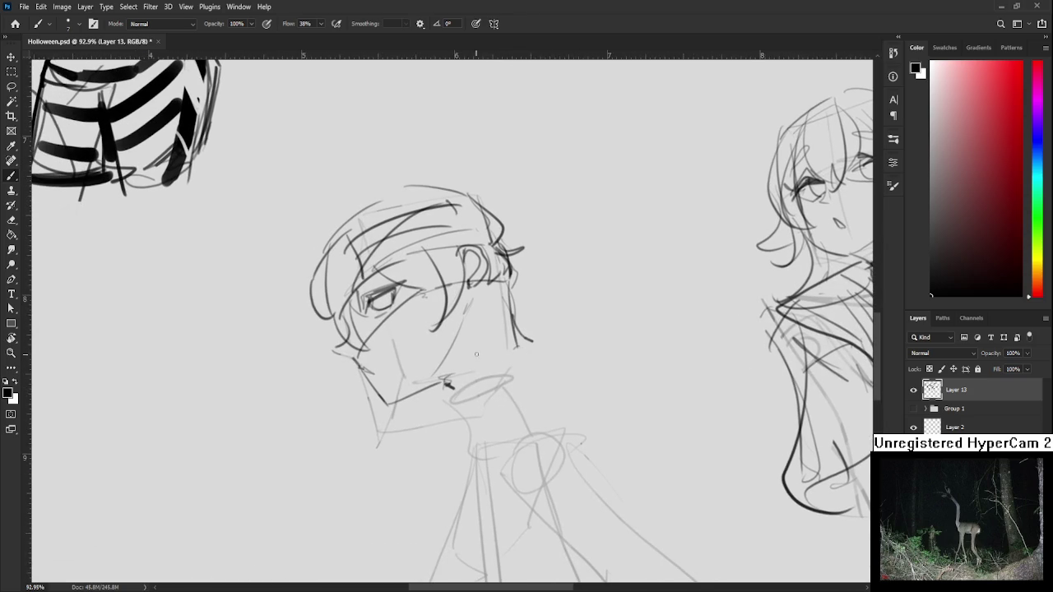
{"action": "mouse_move", "coordinate": [442, 380]}
{"action": "left_mouse_down"}
{"action": "mouse_move", "coordinate": [452, 388]}
{"action": "mouse_move", "coordinate": [512, 345]}
{"action": "mouse_move", "coordinate": [466, 406]}
{"action": "mouse_move", "coordinate": [465, 424]}
{"action": "left_mouse_up"}
Draw the jaw line down from the ear and neck lines under the chin.
{"action": "key", "text": "ctrl+z"}
{"action": "mouse_move", "coordinate": [518, 342]}
{"action": "left_mouse_down"}
{"action": "mouse_move", "coordinate": [539, 407]}
{"action": "mouse_move", "coordinate": [530, 399]}
{"action": "left_mouse_up"}
{"action": "left_click_drag", "start_coordinate": [472, 425], "coordinate": [524, 400]}
{"action": "left_click_drag", "start_coordinate": [515, 342], "coordinate": [535, 395]}
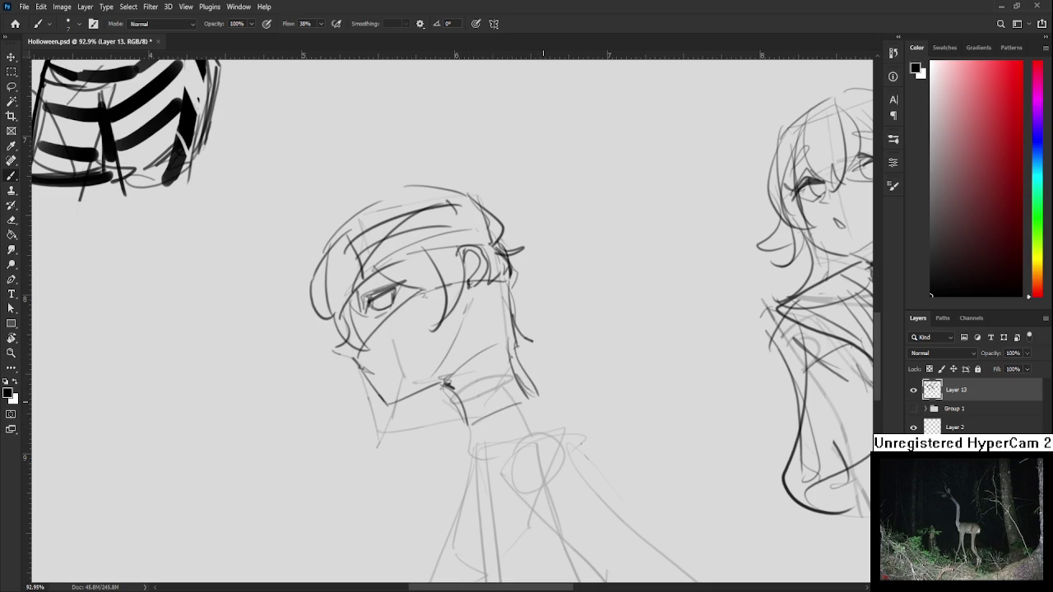
{"action": "scroll", "coordinate": [529, 402], "scroll_direction": "down", "scroll_amount": 3}
Ink darker shoulder and torso contours, redrawing the torso's left edge with a zigzag fold.
{"action": "scroll", "coordinate": [529, 402], "scroll_direction": "down", "scroll_amount": 2}
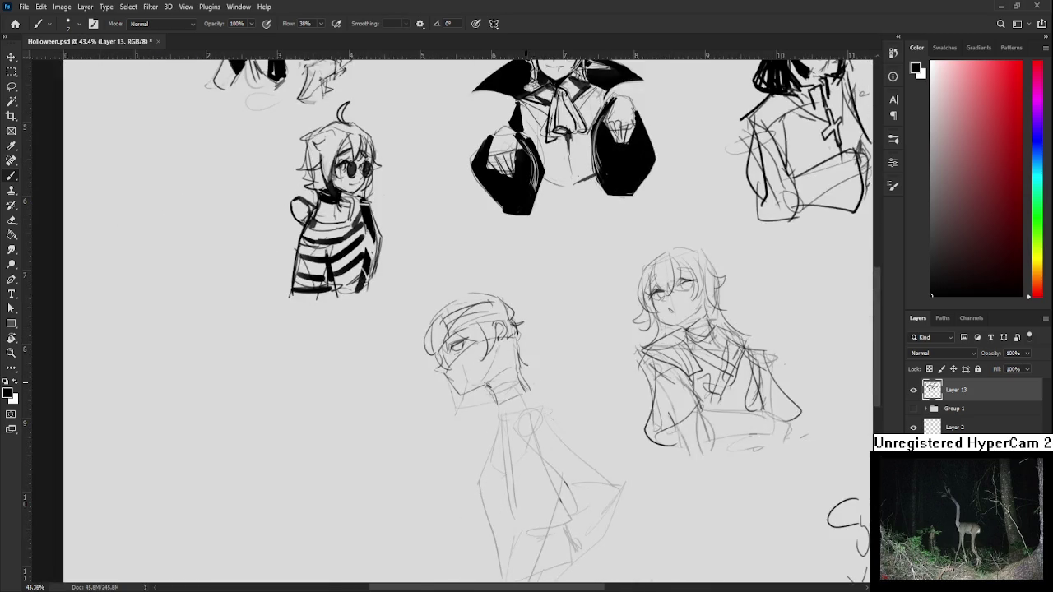
{"action": "scroll", "coordinate": [534, 380], "scroll_direction": "up", "scroll_amount": 1}
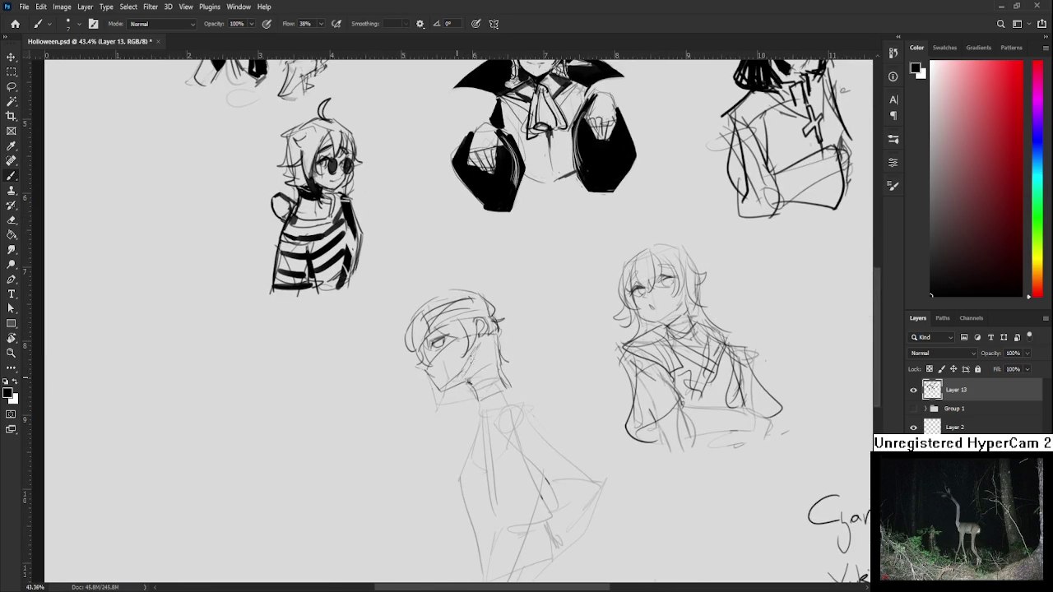
{"action": "left_click_drag", "start_coordinate": [480, 355], "coordinate": [435, 345]}
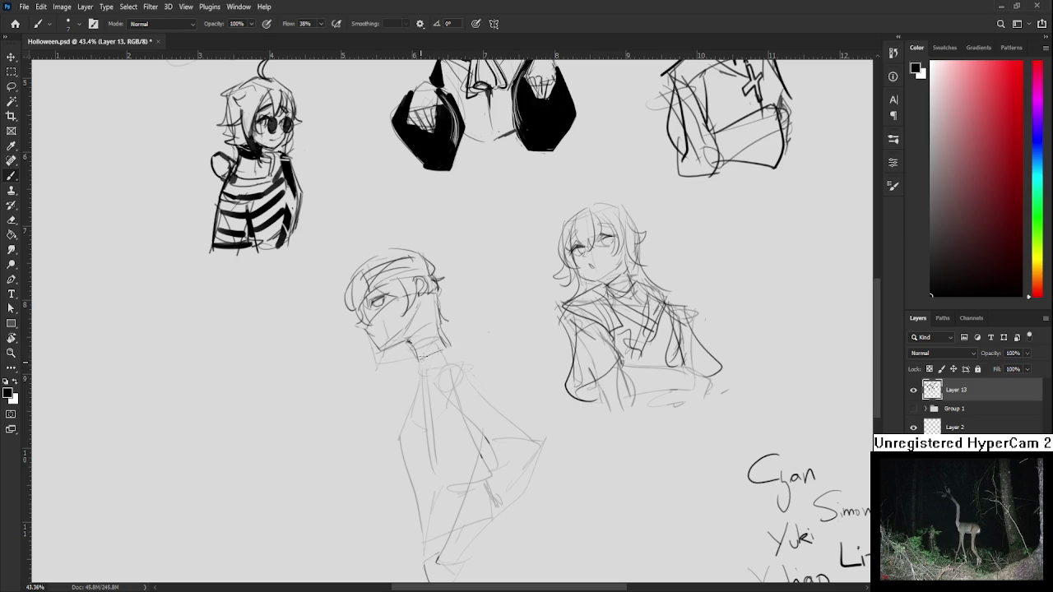
{"action": "left_click_drag", "start_coordinate": [435, 392], "coordinate": [485, 461]}
{"action": "key", "text": "ctrl+z"}
{"action": "mouse_move", "coordinate": [446, 349]}
{"action": "left_mouse_down"}
{"action": "mouse_move", "coordinate": [487, 387]}
{"action": "mouse_move", "coordinate": [492, 467]}
{"action": "left_mouse_up"}
{"action": "mouse_move", "coordinate": [483, 385]}
{"action": "left_mouse_down"}
{"action": "mouse_move", "coordinate": [544, 449]}
{"action": "mouse_move", "coordinate": [476, 445]}
{"action": "left_mouse_up"}
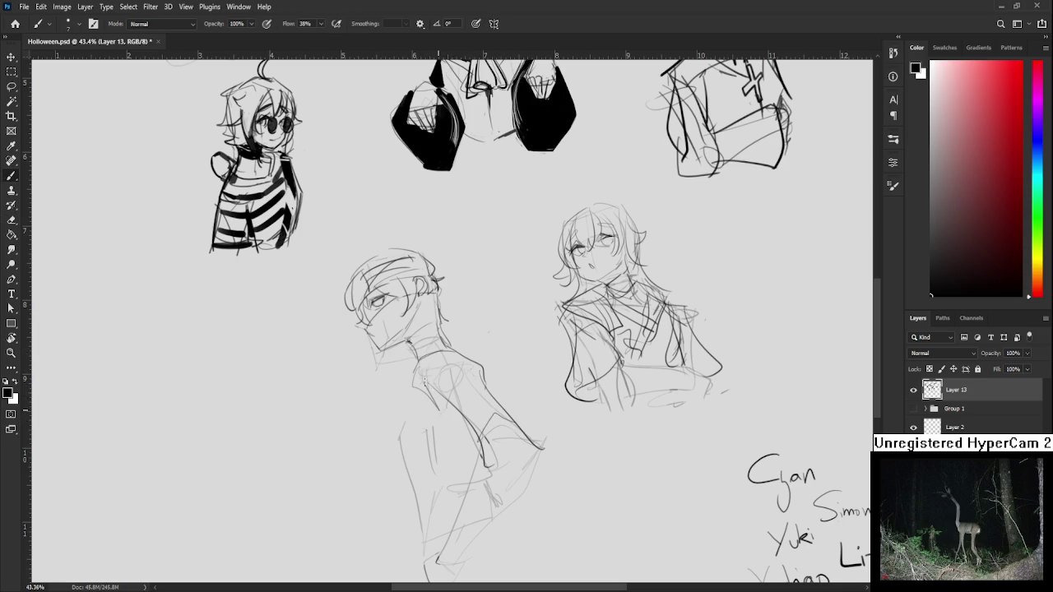
{"action": "scroll", "coordinate": [469, 379], "scroll_direction": "down", "scroll_amount": 3}
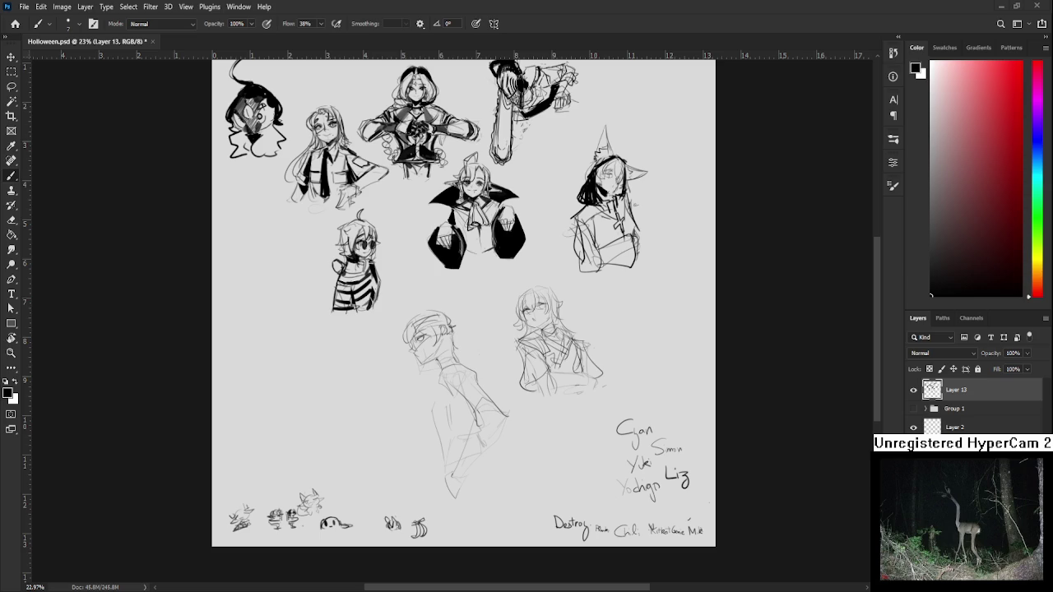
{"action": "scroll", "coordinate": [457, 333], "scroll_direction": "up", "scroll_amount": 5}
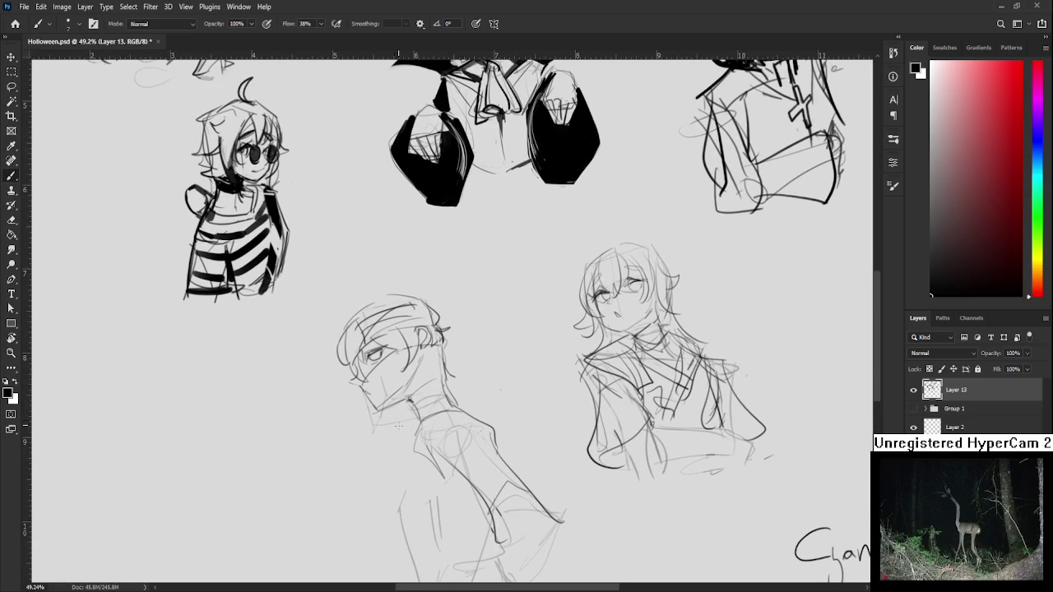
{"action": "scroll", "coordinate": [415, 424], "scroll_direction": "down", "scroll_amount": 2}
{"action": "key", "text": "ctrl+z"}
{"action": "mouse_move", "coordinate": [416, 404]}
{"action": "left_mouse_down"}
{"action": "mouse_move", "coordinate": [420, 461]}
{"action": "mouse_move", "coordinate": [439, 493]}
{"action": "mouse_move", "coordinate": [393, 469]}
{"action": "mouse_move", "coordinate": [405, 515]}
{"action": "left_mouse_up"}
{"action": "key", "text": "ctrl+z"}
{"action": "key", "text": "ctrl+z"}
{"action": "mouse_move", "coordinate": [407, 423]}
{"action": "left_mouse_down"}
{"action": "mouse_move", "coordinate": [392, 518]}
{"action": "mouse_move", "coordinate": [407, 492]}
{"action": "mouse_move", "coordinate": [452, 477]}
{"action": "left_mouse_up"}
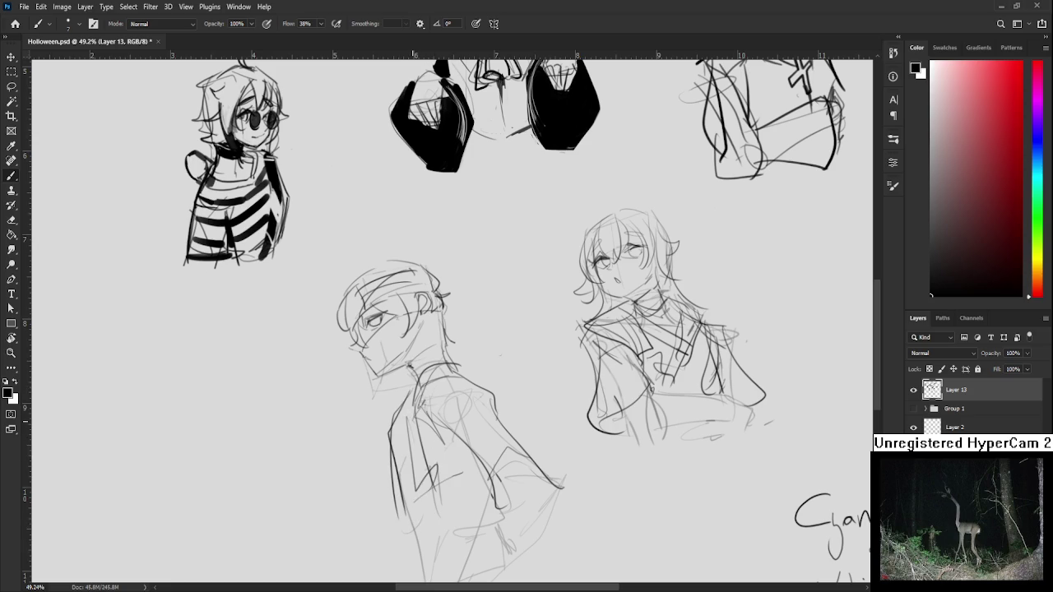
Draw the torso line, the elbow arc, and the outer and inner arm lines.
{"action": "mouse_move", "coordinate": [520, 454]}
{"action": "left_mouse_down"}
{"action": "mouse_move", "coordinate": [491, 430]}
{"action": "mouse_move", "coordinate": [502, 399]}
{"action": "mouse_move", "coordinate": [471, 380]}
{"action": "left_mouse_up"}
{"action": "mouse_move", "coordinate": [471, 380]}
{"action": "left_mouse_down"}
{"action": "mouse_move", "coordinate": [437, 517]}
{"action": "mouse_move", "coordinate": [415, 511]}
{"action": "mouse_move", "coordinate": [465, 499]}
{"action": "mouse_move", "coordinate": [510, 408]}
{"action": "left_mouse_up"}
{"action": "key", "text": "ctrl+z"}
{"action": "key", "text": "ctrl+z"}
{"action": "left_click_drag", "start_coordinate": [451, 514], "coordinate": [504, 433]}
{"action": "left_click_drag", "start_coordinate": [517, 398], "coordinate": [502, 435]}
{"action": "mouse_move", "coordinate": [460, 392]}
{"action": "left_mouse_down"}
{"action": "mouse_move", "coordinate": [505, 433]}
{"action": "mouse_move", "coordinate": [454, 505]}
{"action": "mouse_move", "coordinate": [428, 513]}
{"action": "left_mouse_up"}
{"action": "left_click_drag", "start_coordinate": [518, 391], "coordinate": [508, 412]}
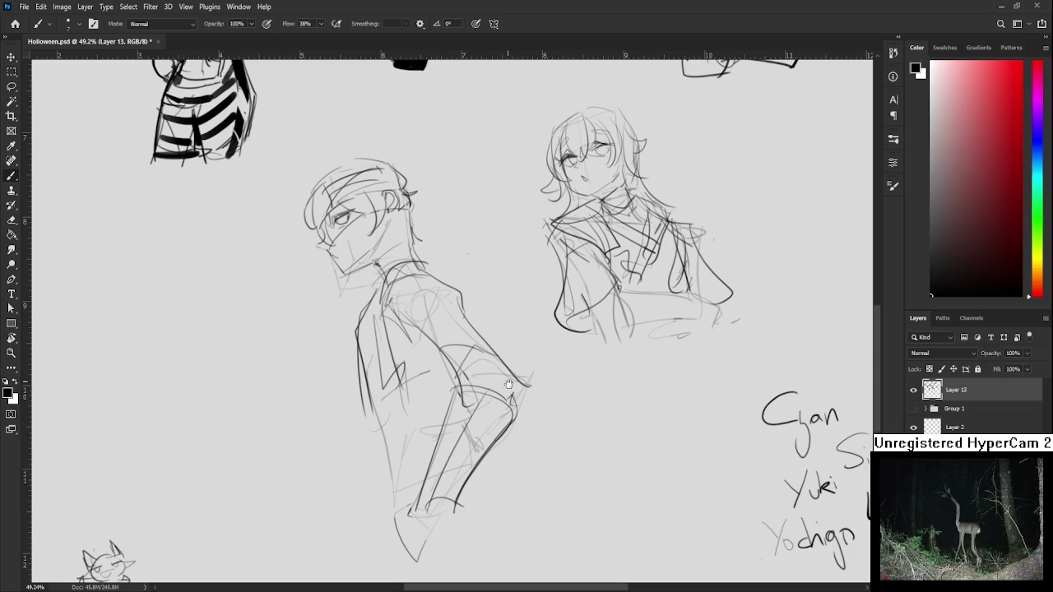
Add shoulder, upper-arm, waist and lower-torso strokes, plus thin lines along the torso's left edge.
{"action": "scroll", "coordinate": [461, 416], "scroll_direction": "up", "scroll_amount": 2}
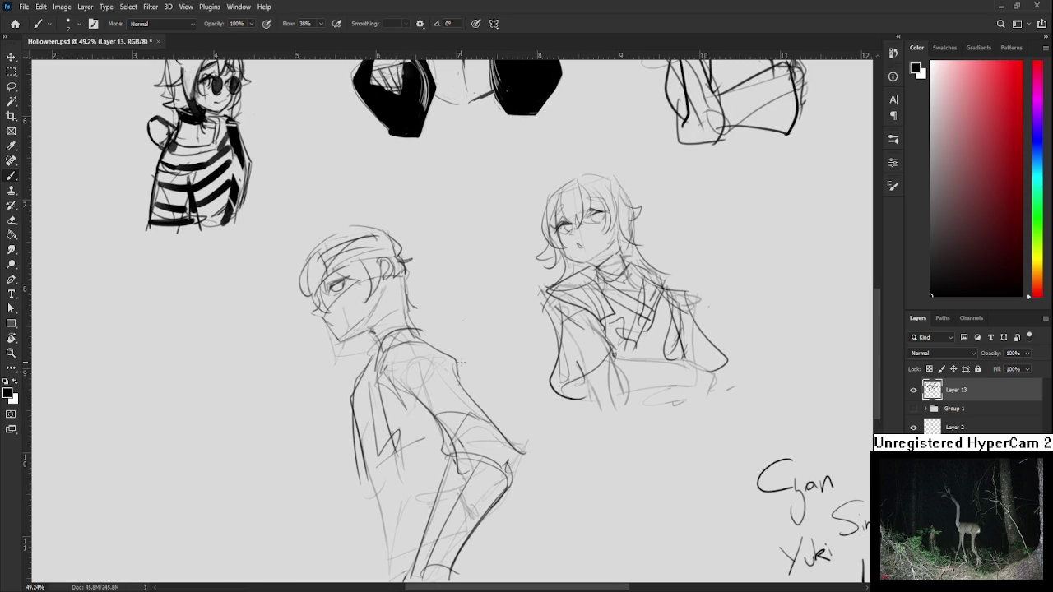
{"action": "left_click_drag", "start_coordinate": [423, 392], "coordinate": [467, 377]}
{"action": "left_click_drag", "start_coordinate": [434, 418], "coordinate": [474, 401]}
{"action": "mouse_move", "coordinate": [359, 469]}
{"action": "left_mouse_down"}
{"action": "mouse_move", "coordinate": [385, 525]}
{"action": "mouse_move", "coordinate": [457, 473]}
{"action": "left_mouse_up"}
{"action": "mouse_move", "coordinate": [375, 485]}
{"action": "left_mouse_down"}
{"action": "mouse_move", "coordinate": [459, 444]}
{"action": "mouse_move", "coordinate": [457, 415]}
{"action": "left_mouse_up"}
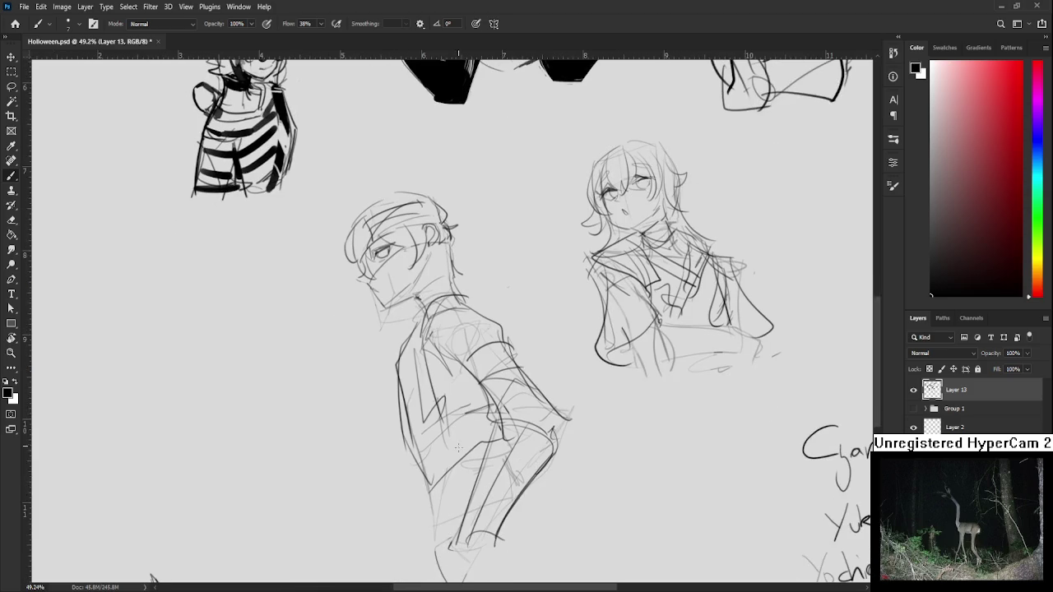
{"action": "mouse_move", "coordinate": [448, 473]}
{"action": "left_mouse_down"}
{"action": "mouse_move", "coordinate": [451, 428]}
{"action": "mouse_move", "coordinate": [443, 500]}
{"action": "left_mouse_up"}
{"action": "mouse_move", "coordinate": [428, 454]}
{"action": "left_mouse_down"}
{"action": "mouse_move", "coordinate": [448, 502]}
{"action": "mouse_move", "coordinate": [441, 494]}
{"action": "mouse_move", "coordinate": [482, 498]}
{"action": "left_mouse_up"}
{"action": "left_click_drag", "start_coordinate": [488, 400], "coordinate": [505, 393]}
{"action": "left_click_drag", "start_coordinate": [534, 437], "coordinate": [557, 455]}
{"action": "mouse_move", "coordinate": [440, 341]}
{"action": "left_mouse_down"}
{"action": "mouse_move", "coordinate": [487, 400]}
{"action": "mouse_move", "coordinate": [472, 492]}
{"action": "left_mouse_up"}
{"action": "mouse_move", "coordinate": [473, 418]}
{"action": "left_mouse_down"}
{"action": "mouse_move", "coordinate": [476, 497]}
{"action": "mouse_move", "coordinate": [500, 549]}
{"action": "mouse_move", "coordinate": [471, 446]}
{"action": "mouse_move", "coordinate": [466, 470]}
{"action": "left_mouse_up"}
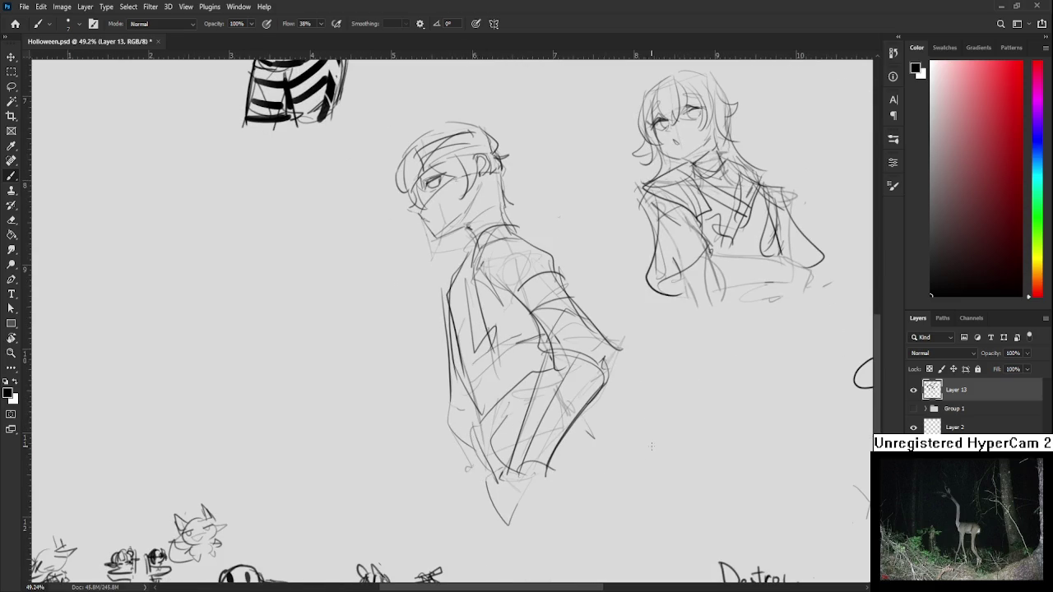
{"action": "scroll", "coordinate": [650, 458], "scroll_direction": "down", "scroll_amount": 5}
{"action": "scroll", "coordinate": [592, 403], "scroll_direction": "up", "scroll_amount": 1}
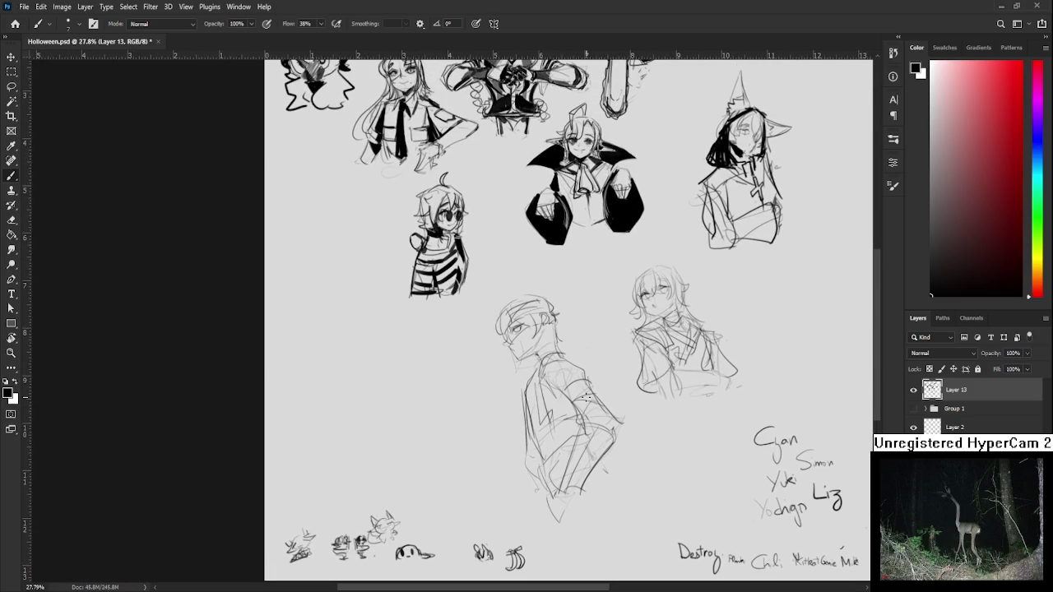
Lasso the new figure sketch, scale it to 81.42%, nudge it up-left and slightly rotate it.
{"action": "scroll", "coordinate": [584, 399], "scroll_direction": "up", "scroll_amount": 1}
{"action": "key", "text": "l"}
{"action": "mouse_move", "coordinate": [644, 461]}
{"action": "left_mouse_down"}
{"action": "mouse_move", "coordinate": [520, 543]}
{"action": "mouse_move", "coordinate": [643, 461]}
{"action": "left_mouse_up"}
{"action": "key", "text": "ctrl+t"}
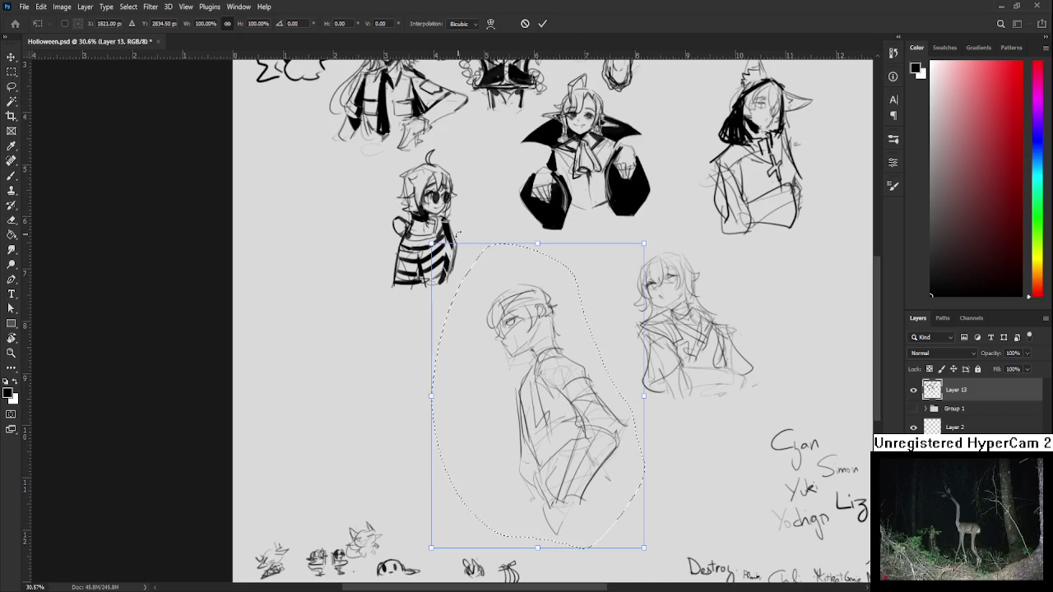
{"action": "left_click_drag", "start_coordinate": [464, 232], "coordinate": [470, 301]}
{"action": "left_click_drag", "start_coordinate": [572, 424], "coordinate": [545, 355]}
{"action": "left_click_drag", "start_coordinate": [634, 535], "coordinate": [613, 547]}
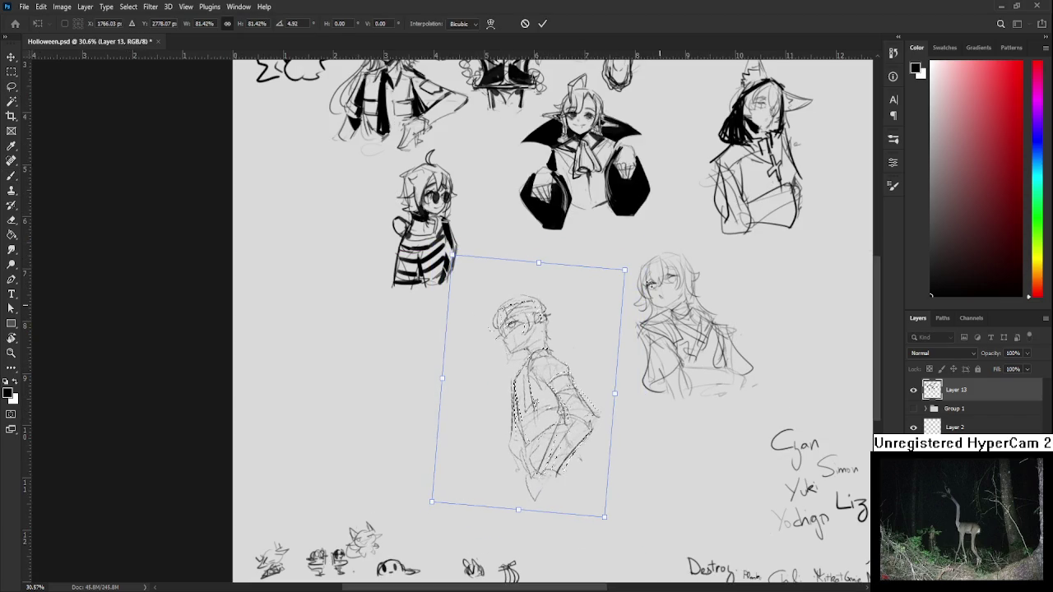
{"action": "left_click_drag", "start_coordinate": [596, 343], "coordinate": [590, 335]}
{"action": "key", "text": "Return"}
{"action": "key", "text": "ctrl+d"}
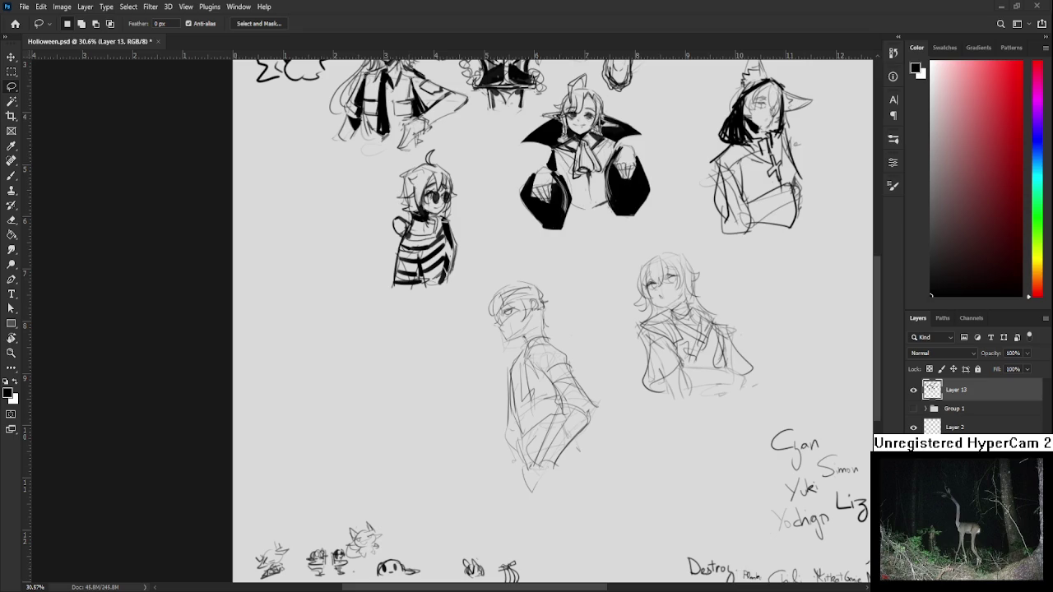
{"action": "scroll", "coordinate": [585, 410], "scroll_direction": "up", "scroll_amount": 2}
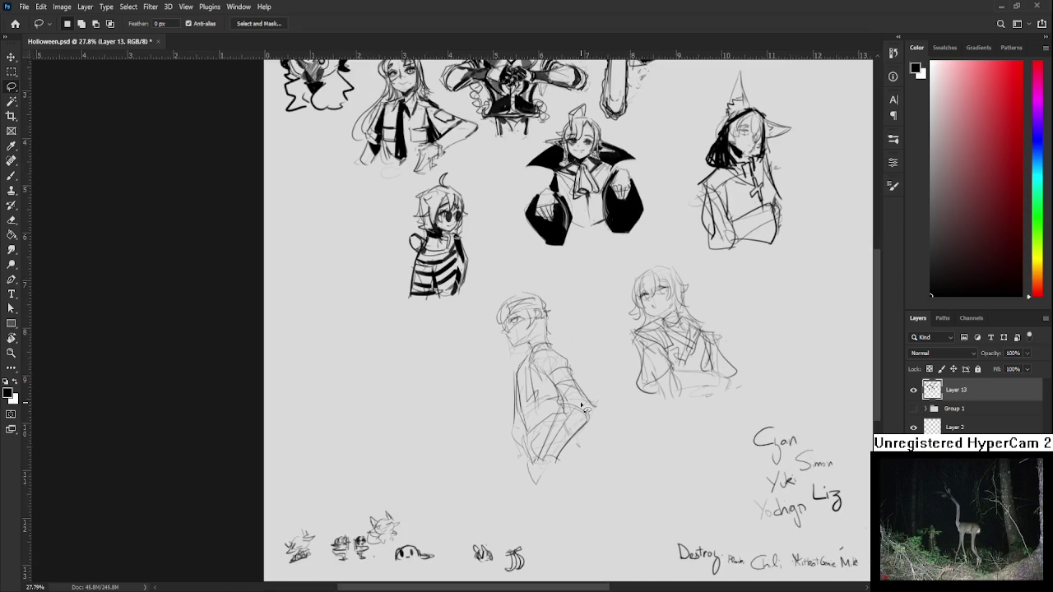
Lasso the lower-middle figure sketch and Free Transform it down to 87%.
{"action": "scroll", "coordinate": [586, 410], "scroll_direction": "up", "scroll_amount": 1}
{"action": "scroll", "coordinate": [586, 409], "scroll_direction": "up", "scroll_amount": 1}
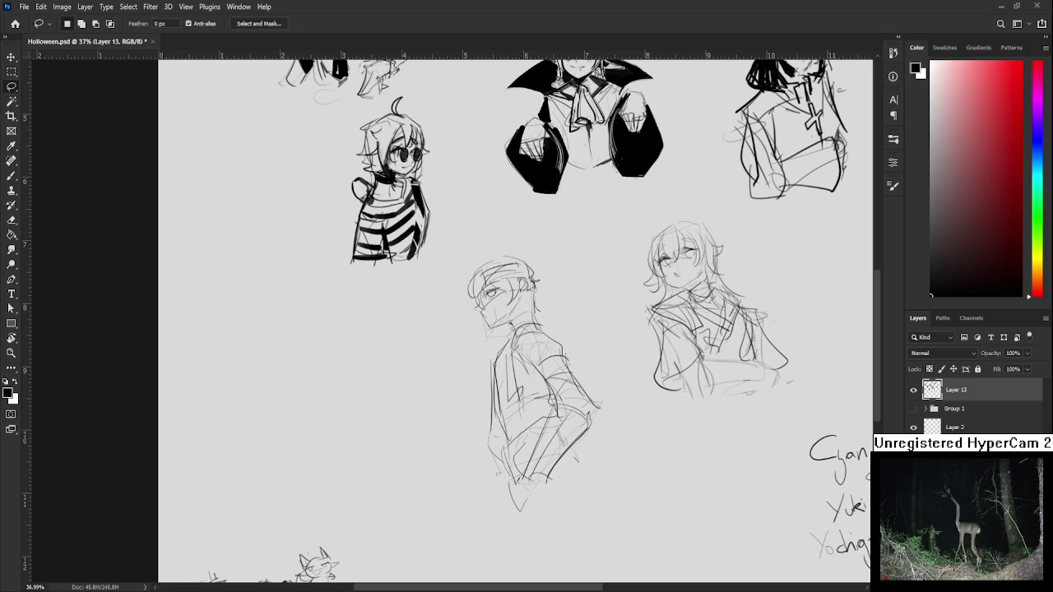
{"action": "scroll", "coordinate": [529, 355], "scroll_direction": "down", "scroll_amount": 3}
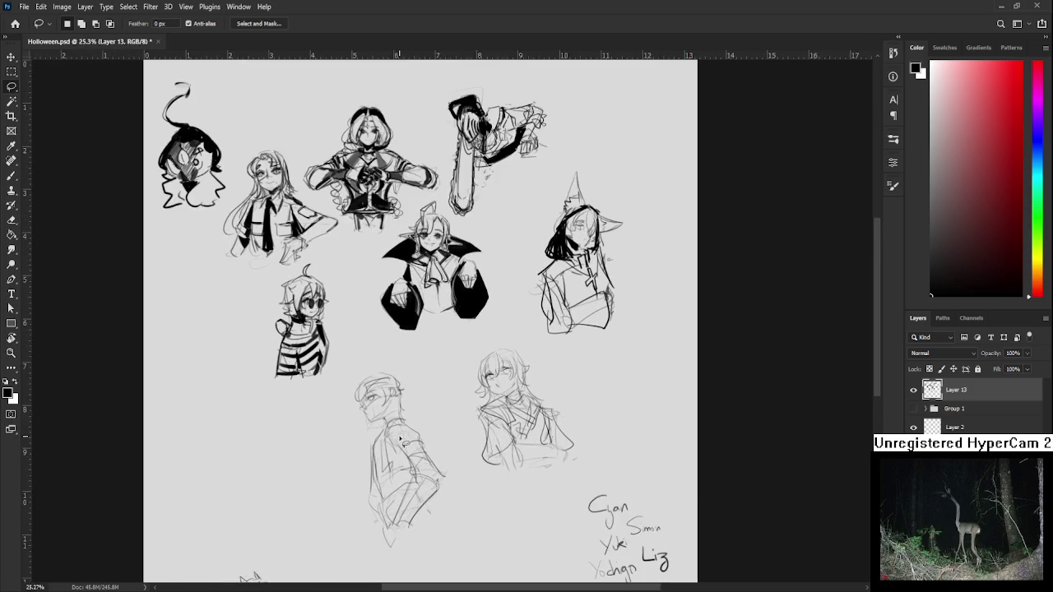
{"action": "scroll", "coordinate": [403, 442], "scroll_direction": "up", "scroll_amount": 1}
{"action": "left_click_drag", "start_coordinate": [353, 349], "coordinate": [422, 354]}
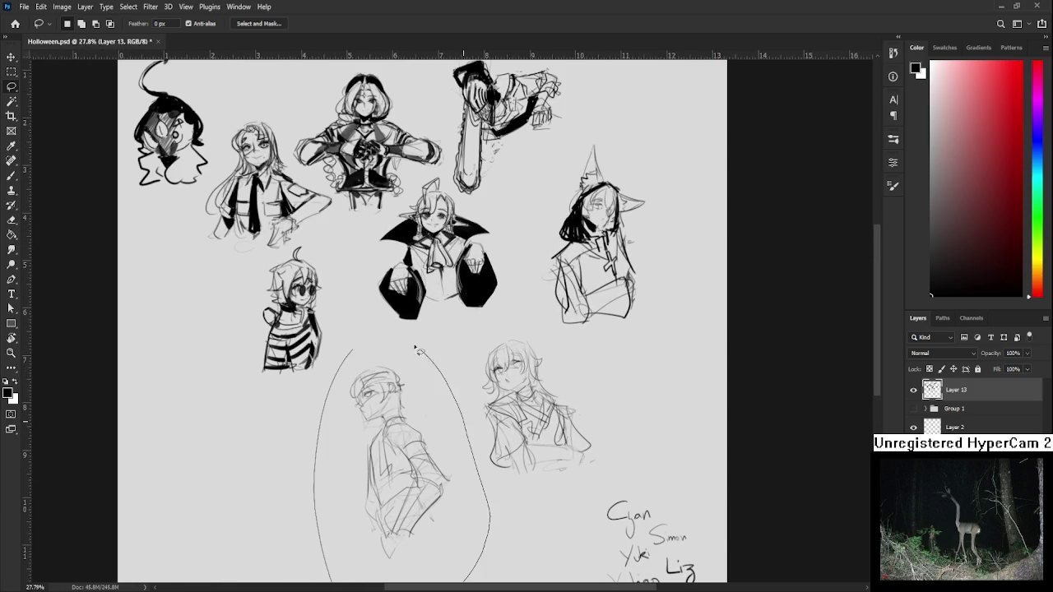
{"action": "key", "text": "ctrl+t"}
{"action": "scroll", "coordinate": [303, 511], "scroll_direction": "down", "scroll_amount": 2}
{"action": "left_click_drag", "start_coordinate": [302, 511], "coordinate": [382, 419]}
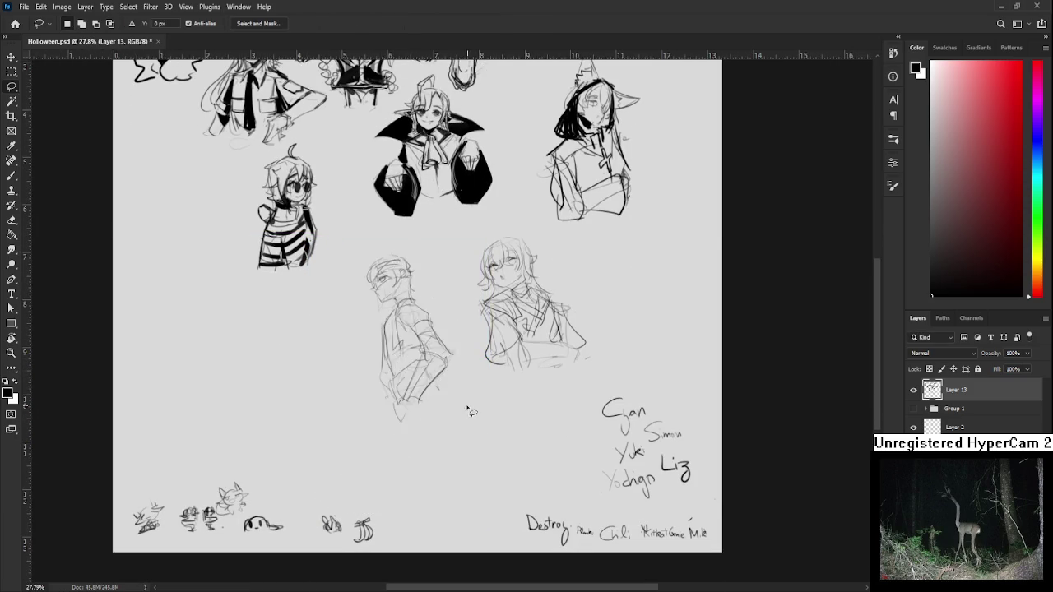
{"action": "key", "text": "Return"}
{"action": "scroll", "coordinate": [483, 437], "scroll_direction": "up", "scroll_amount": 2}
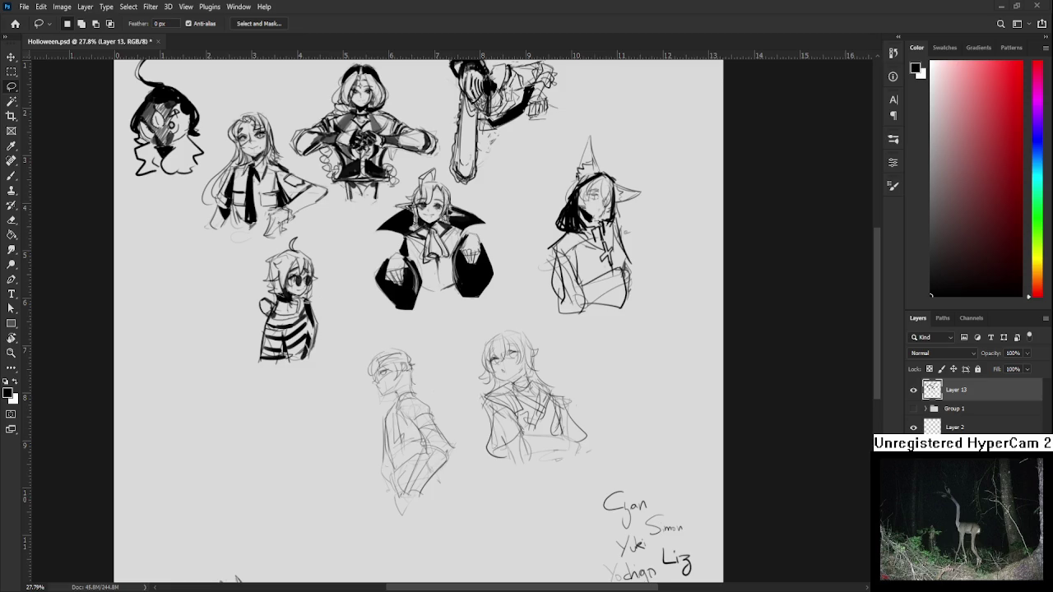
{"action": "scroll", "coordinate": [363, 371], "scroll_direction": "up", "scroll_amount": 2}
Rough in a box shape with a cuff band and lines below it in the blank area.
{"action": "left_click_drag", "start_coordinate": [341, 380], "coordinate": [464, 325]}
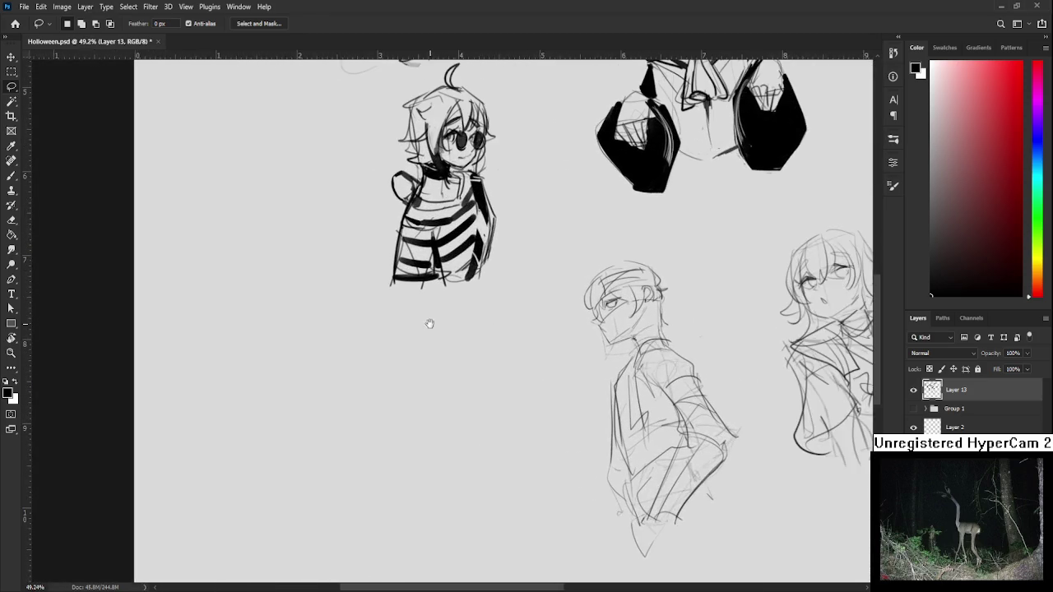
{"action": "key", "text": "b"}
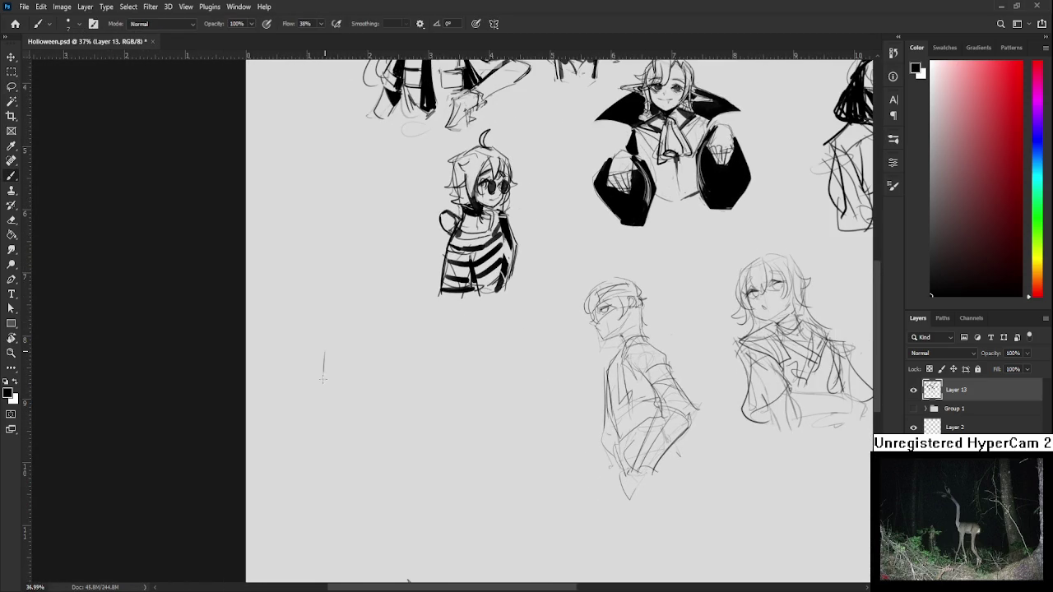
{"action": "left_click_drag", "start_coordinate": [358, 321], "coordinate": [356, 377]}
{"action": "mouse_move", "coordinate": [358, 311]}
{"action": "left_mouse_down"}
{"action": "mouse_move", "coordinate": [392, 393]}
{"action": "mouse_move", "coordinate": [359, 381]}
{"action": "left_mouse_up"}
{"action": "mouse_move", "coordinate": [414, 316]}
{"action": "left_mouse_down"}
{"action": "mouse_move", "coordinate": [423, 352]}
{"action": "mouse_move", "coordinate": [405, 407]}
{"action": "left_mouse_up"}
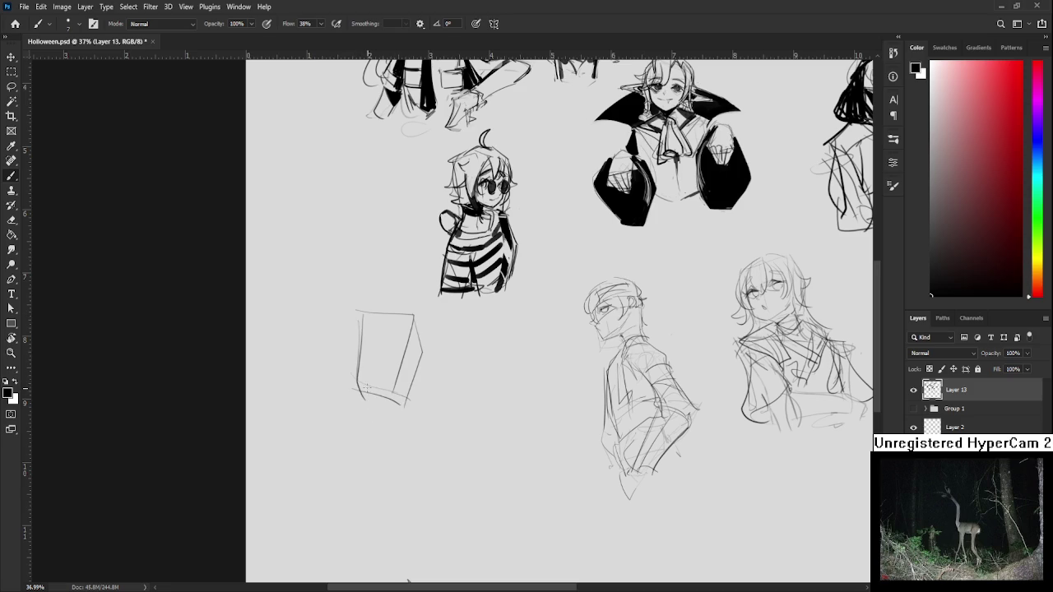
{"action": "key", "text": "ctrl+z"}
{"action": "mouse_move", "coordinate": [352, 385]}
{"action": "left_mouse_down"}
{"action": "mouse_move", "coordinate": [393, 401]}
{"action": "mouse_move", "coordinate": [356, 416]}
{"action": "left_mouse_up"}
{"action": "mouse_move", "coordinate": [380, 403]}
{"action": "left_mouse_down"}
{"action": "mouse_move", "coordinate": [378, 418]}
{"action": "mouse_move", "coordinate": [391, 374]}
{"action": "mouse_move", "coordinate": [382, 393]}
{"action": "mouse_move", "coordinate": [401, 382]}
{"action": "mouse_move", "coordinate": [334, 377]}
{"action": "left_mouse_up"}
{"action": "key", "text": "ctrl+z"}
Sketch a tapered leg shape below the box with inner and right outlines and a bottom curve.
{"action": "key", "text": "ctrl+z"}
{"action": "left_click_drag", "start_coordinate": [392, 359], "coordinate": [344, 370]}
{"action": "mouse_move", "coordinate": [394, 380]}
{"action": "left_mouse_down"}
{"action": "mouse_move", "coordinate": [337, 382]}
{"action": "mouse_move", "coordinate": [353, 443]}
{"action": "left_mouse_up"}
{"action": "key", "text": "ctrl+z"}
{"action": "left_click_drag", "start_coordinate": [332, 380], "coordinate": [368, 452]}
{"action": "key", "text": "ctrl+z"}
{"action": "mouse_move", "coordinate": [388, 376]}
{"action": "left_mouse_down"}
{"action": "mouse_move", "coordinate": [375, 487]}
{"action": "mouse_move", "coordinate": [354, 458]}
{"action": "left_mouse_up"}
{"action": "left_click_drag", "start_coordinate": [337, 462], "coordinate": [359, 468]}
{"action": "key", "text": "ctrl+z"}
{"action": "mouse_move", "coordinate": [401, 366]}
{"action": "left_mouse_down"}
{"action": "mouse_move", "coordinate": [442, 405]}
{"action": "mouse_move", "coordinate": [444, 474]}
{"action": "mouse_move", "coordinate": [445, 449]}
{"action": "mouse_move", "coordinate": [386, 439]}
{"action": "left_mouse_up"}
{"action": "key", "text": "ctrl+z"}
{"action": "key", "text": "ctrl+z"}
{"action": "left_click_drag", "start_coordinate": [403, 375], "coordinate": [399, 439]}
{"action": "left_click_drag", "start_coordinate": [434, 396], "coordinate": [449, 439]}
{"action": "mouse_move", "coordinate": [374, 434]}
{"action": "left_mouse_down"}
{"action": "mouse_move", "coordinate": [426, 444]}
{"action": "mouse_move", "coordinate": [435, 475]}
{"action": "left_mouse_up"}
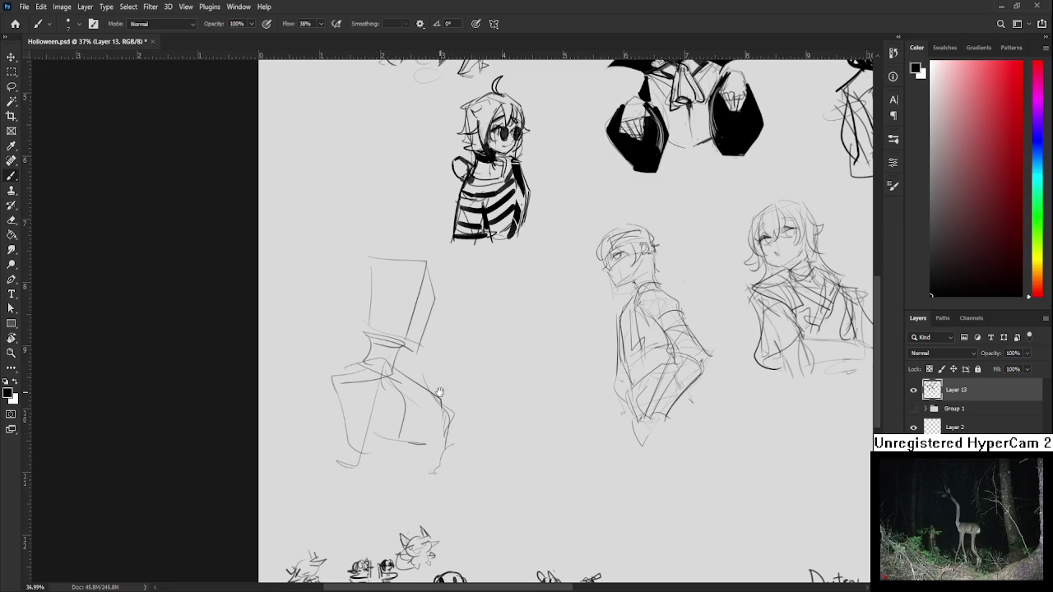
Erase part of the box's right side and redraw a darker right edge.
{"action": "left_click_drag", "start_coordinate": [440, 424], "coordinate": [420, 502]}
{"action": "key", "text": "e"}
{"action": "mouse_move", "coordinate": [411, 345]}
{"action": "left_mouse_down"}
{"action": "mouse_move", "coordinate": [395, 411]}
{"action": "mouse_move", "coordinate": [406, 396]}
{"action": "mouse_move", "coordinate": [375, 421]}
{"action": "left_mouse_up"}
{"action": "key", "text": "b"}
{"action": "mouse_move", "coordinate": [405, 338]}
{"action": "left_mouse_down"}
{"action": "mouse_move", "coordinate": [428, 380]}
{"action": "mouse_move", "coordinate": [400, 426]}
{"action": "left_mouse_up"}
{"action": "key", "text": "ctrl+z"}
{"action": "left_click_drag", "start_coordinate": [418, 388], "coordinate": [402, 430]}
{"action": "key", "text": "ctrl+z"}
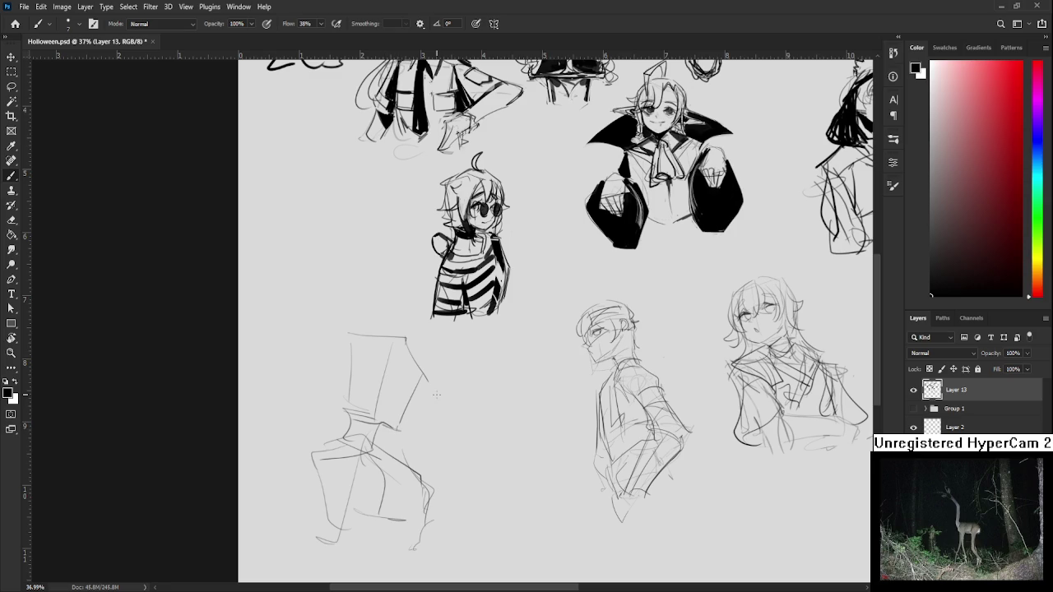
{"action": "mouse_move", "coordinate": [394, 335]}
{"action": "left_mouse_down"}
{"action": "mouse_move", "coordinate": [380, 411]}
{"action": "mouse_move", "coordinate": [400, 429]}
{"action": "left_mouse_up"}
{"action": "key", "text": "ctrl+z"}
{"action": "key", "text": "ctrl+z"}
{"action": "key", "text": "ctrl+z"}
{"action": "key", "text": "ctrl+z"}
{"action": "left_click_drag", "start_coordinate": [418, 375], "coordinate": [400, 428]}
Redraw the box's top, left and right edges, undoing unsatisfactory strokes.
{"action": "scroll", "coordinate": [580, 384], "scroll_direction": "down", "scroll_amount": 3}
{"action": "scroll", "coordinate": [580, 385], "scroll_direction": "up", "scroll_amount": 3}
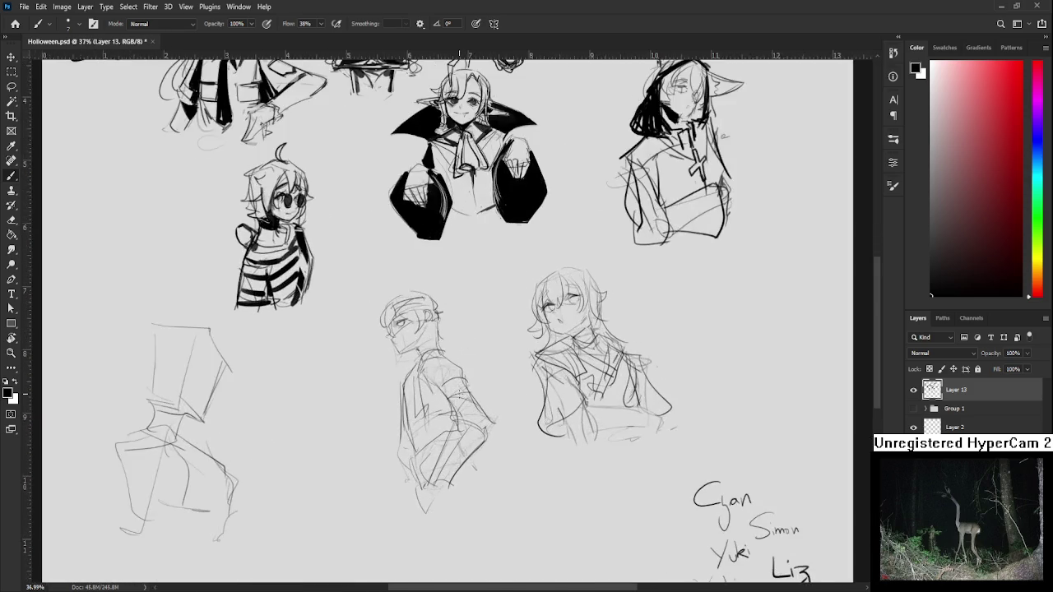
{"action": "left_click_drag", "start_coordinate": [581, 385], "coordinate": [608, 384]}
{"action": "mouse_move", "coordinate": [351, 319]}
{"action": "left_mouse_down"}
{"action": "mouse_move", "coordinate": [299, 321]}
{"action": "mouse_move", "coordinate": [299, 392]}
{"action": "left_mouse_up"}
{"action": "key", "text": "ctrl+z"}
{"action": "left_click_drag", "start_coordinate": [298, 332], "coordinate": [298, 396]}
{"action": "mouse_move", "coordinate": [359, 341]}
{"action": "left_mouse_down"}
{"action": "mouse_move", "coordinate": [349, 337]}
{"action": "mouse_move", "coordinate": [310, 383]}
{"action": "left_mouse_up"}
{"action": "key", "text": "ctrl+z"}
{"action": "left_click_drag", "start_coordinate": [347, 325], "coordinate": [339, 381]}
{"action": "key", "text": "ctrl+z"}
{"action": "key", "text": "ctrl+z"}
{"action": "key", "text": "ctrl+z"}
{"action": "mouse_move", "coordinate": [352, 324]}
{"action": "left_mouse_down"}
{"action": "mouse_move", "coordinate": [344, 382]}
{"action": "mouse_move", "coordinate": [367, 362]}
{"action": "mouse_move", "coordinate": [370, 382]}
{"action": "mouse_move", "coordinate": [354, 385]}
{"action": "left_mouse_up"}
{"action": "key", "text": "ctrl+z"}
{"action": "key", "text": "ctrl+z"}
{"action": "key", "text": "ctrl+z"}
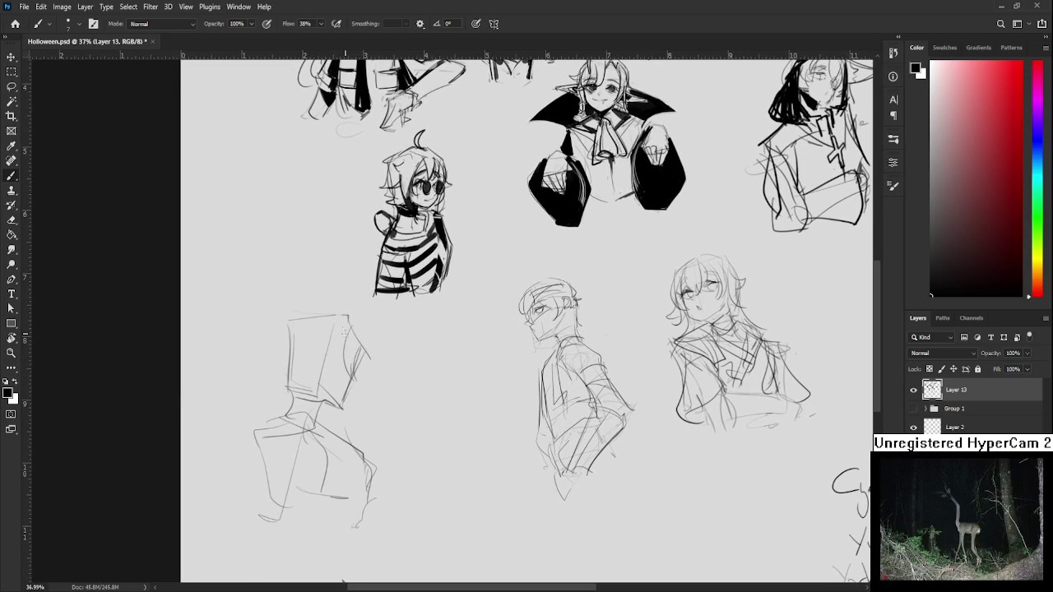
Draw curves down inside the box and a bulging curve for the hair's right side.
{"action": "mouse_move", "coordinate": [341, 322]}
{"action": "left_mouse_down"}
{"action": "mouse_move", "coordinate": [350, 341]}
{"action": "mouse_move", "coordinate": [319, 355]}
{"action": "mouse_move", "coordinate": [313, 403]}
{"action": "left_mouse_up"}
{"action": "key", "text": "ctrl+z"}
{"action": "key", "text": "ctrl+z"}
{"action": "key", "text": "ctrl+z"}
{"action": "left_click_drag", "start_coordinate": [316, 337], "coordinate": [312, 401]}
{"action": "scroll", "coordinate": [361, 333], "scroll_direction": "down", "scroll_amount": 1}
{"action": "mouse_move", "coordinate": [362, 316]}
{"action": "left_mouse_down"}
{"action": "mouse_move", "coordinate": [372, 365]}
{"action": "mouse_move", "coordinate": [349, 385]}
{"action": "left_mouse_up"}
{"action": "key", "text": "ctrl+z"}
{"action": "left_click_drag", "start_coordinate": [362, 338], "coordinate": [344, 383]}
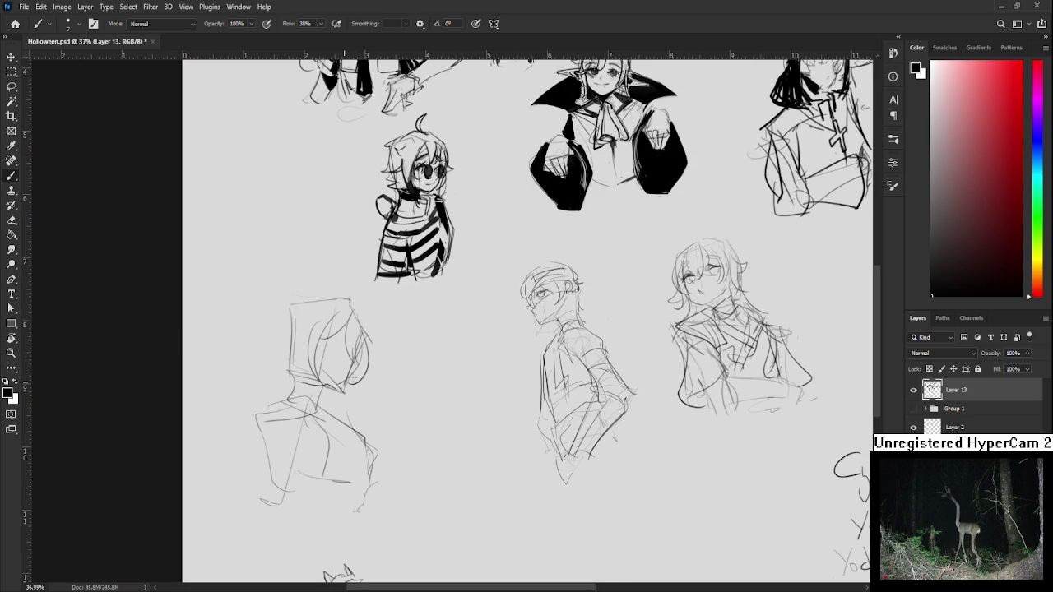
{"action": "left_click_drag", "start_coordinate": [359, 316], "coordinate": [352, 385]}
Add curved strokes for the hair's left side, top curve and top-left.
{"action": "key", "text": "ctrl+z"}
{"action": "mouse_move", "coordinate": [297, 318]}
{"action": "left_mouse_down"}
{"action": "mouse_move", "coordinate": [285, 375]}
{"action": "mouse_move", "coordinate": [302, 380]}
{"action": "mouse_move", "coordinate": [294, 359]}
{"action": "left_mouse_up"}
{"action": "key", "text": "ctrl+z"}
{"action": "left_click_drag", "start_coordinate": [304, 309], "coordinate": [266, 349]}
{"action": "key", "text": "ctrl+z"}
{"action": "mouse_move", "coordinate": [308, 305]}
{"action": "left_mouse_down"}
{"action": "mouse_move", "coordinate": [365, 314]}
{"action": "mouse_move", "coordinate": [292, 319]}
{"action": "mouse_move", "coordinate": [299, 314]}
{"action": "left_mouse_up"}
{"action": "key", "text": "ctrl+z"}
{"action": "key", "text": "ctrl+z"}
{"action": "key", "text": "ctrl+z"}
{"action": "mouse_move", "coordinate": [367, 336]}
{"action": "left_mouse_down"}
{"action": "mouse_move", "coordinate": [346, 310]}
{"action": "mouse_move", "coordinate": [362, 333]}
{"action": "left_mouse_up"}
{"action": "left_click_drag", "start_coordinate": [286, 316], "coordinate": [284, 293]}
{"action": "key", "text": "ctrl+z"}
{"action": "key", "text": "ctrl+z"}
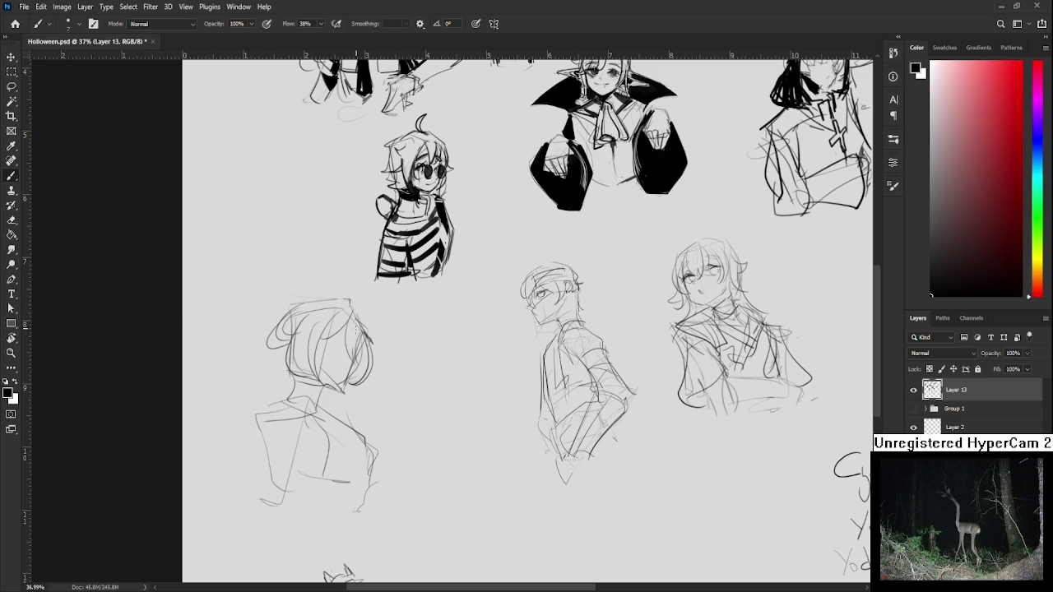
Sketch small facial marks and short hair strands over the face.
{"action": "mouse_move", "coordinate": [315, 350]}
{"action": "left_mouse_down"}
{"action": "mouse_move", "coordinate": [346, 337]}
{"action": "mouse_move", "coordinate": [330, 352]}
{"action": "mouse_move", "coordinate": [346, 357]}
{"action": "mouse_move", "coordinate": [336, 346]}
{"action": "left_mouse_up"}
{"action": "key", "text": "ctrl+z"}
{"action": "key", "text": "ctrl+z"}
{"action": "mouse_move", "coordinate": [329, 334]}
{"action": "left_mouse_down"}
{"action": "mouse_move", "coordinate": [349, 328]}
{"action": "mouse_move", "coordinate": [352, 352]}
{"action": "left_mouse_up"}
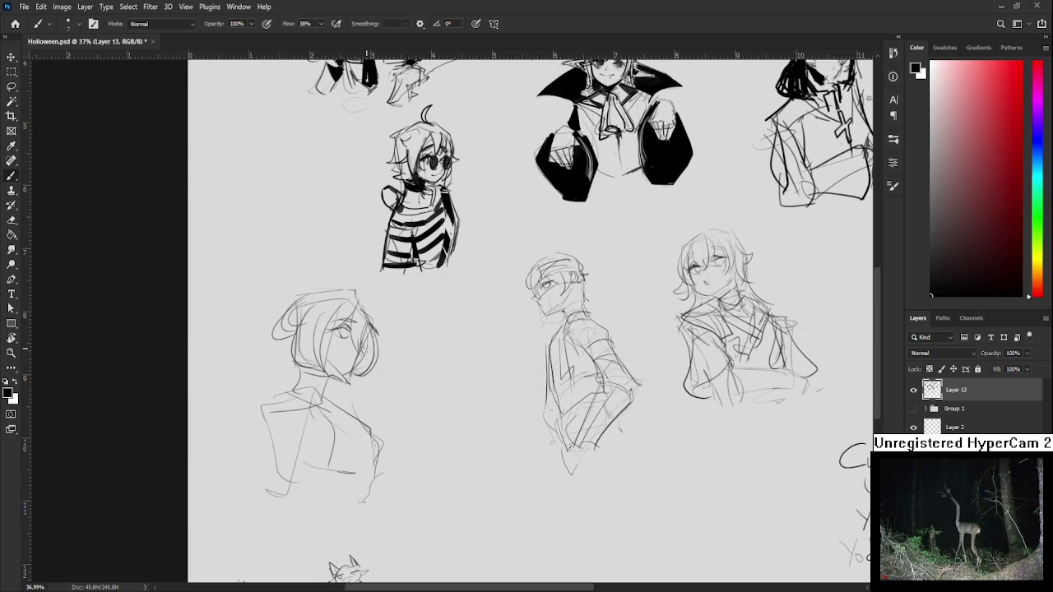
{"action": "mouse_move", "coordinate": [576, 247]}
{"action": "left_mouse_down"}
{"action": "mouse_move", "coordinate": [547, 206]}
{"action": "mouse_move", "coordinate": [510, 184]}
{"action": "left_mouse_up"}
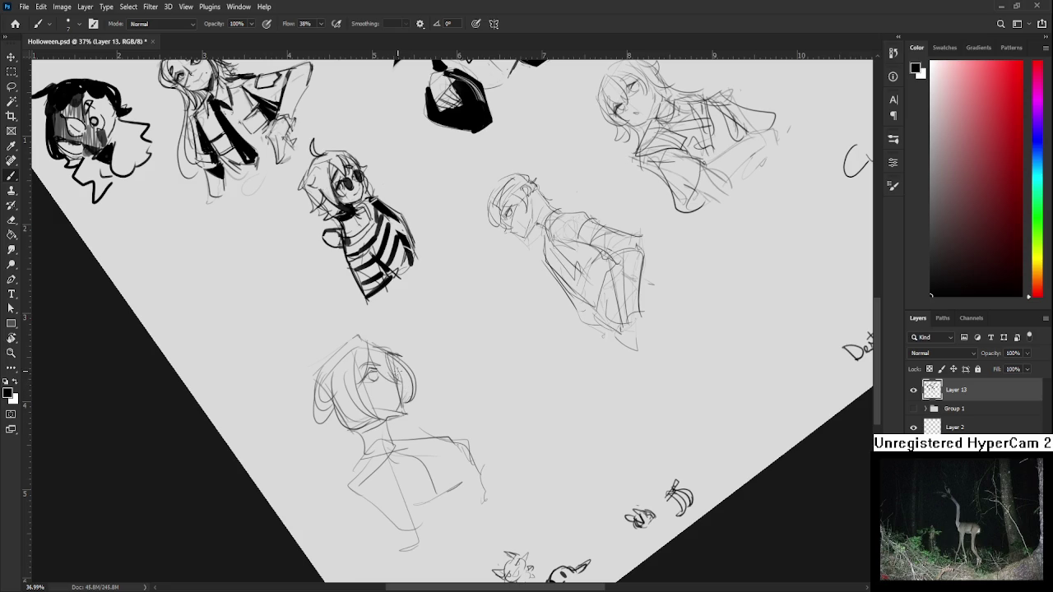
Draw a mouth under the sketched eyes, straighten the view, and return to the Home screen.
{"action": "left_click_drag", "start_coordinate": [397, 372], "coordinate": [382, 378]}
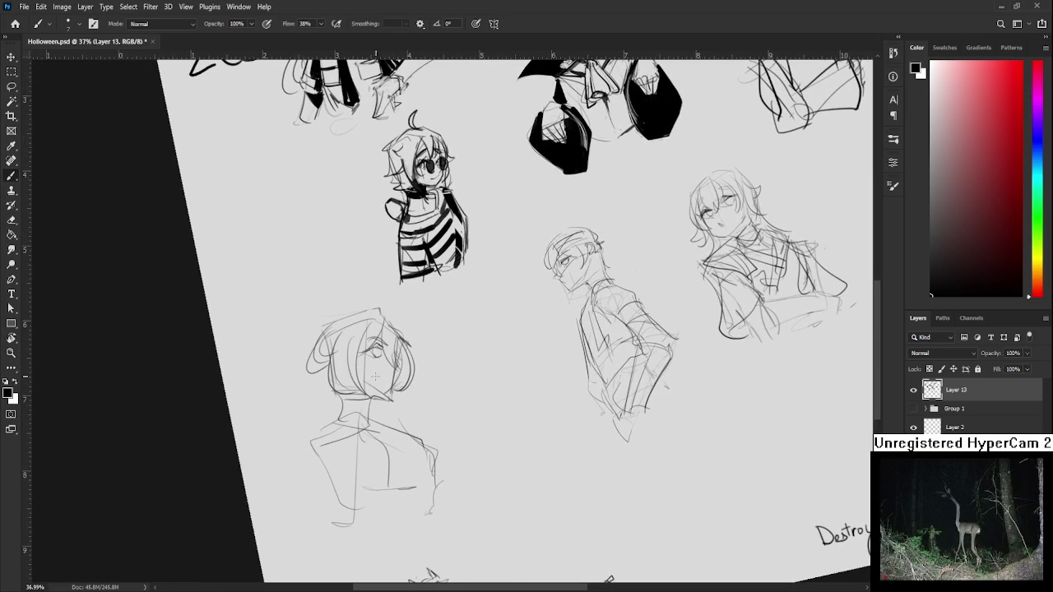
{"action": "left_click_drag", "start_coordinate": [377, 371], "coordinate": [484, 370]}
{"action": "key", "text": "r"}
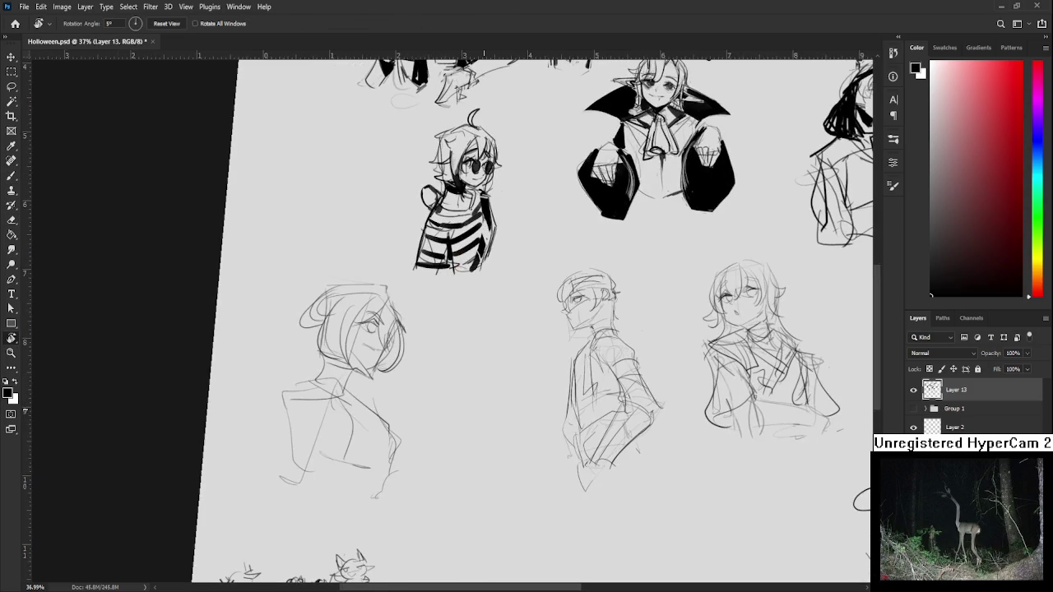
{"action": "scroll", "coordinate": [485, 407], "scroll_direction": "down", "scroll_amount": 3}
{"action": "left_click_drag", "start_coordinate": [485, 407], "coordinate": [467, 447]}
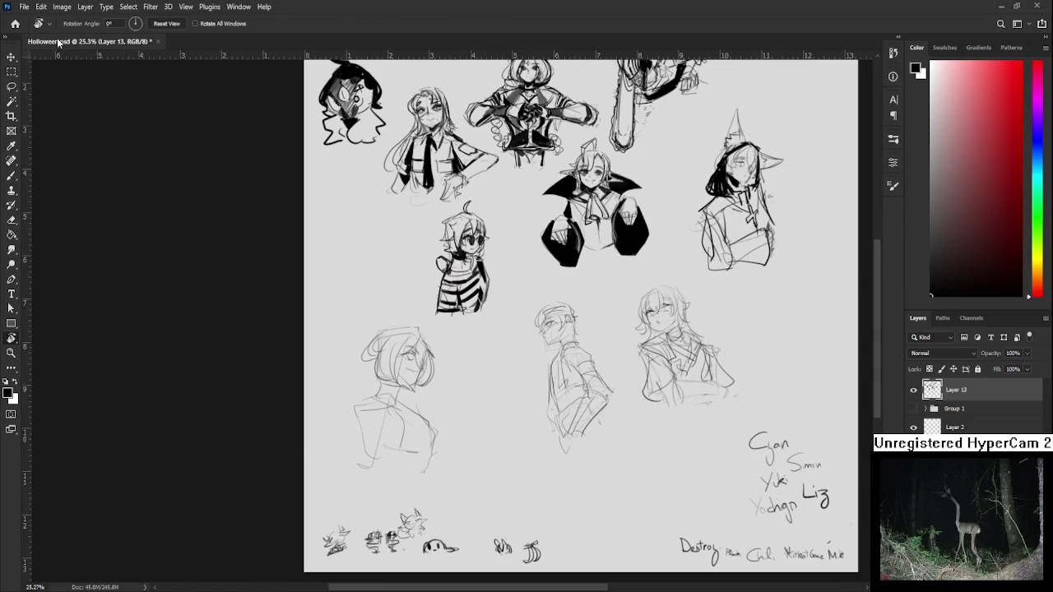
{"action": "left_click", "coordinate": [14, 23]}
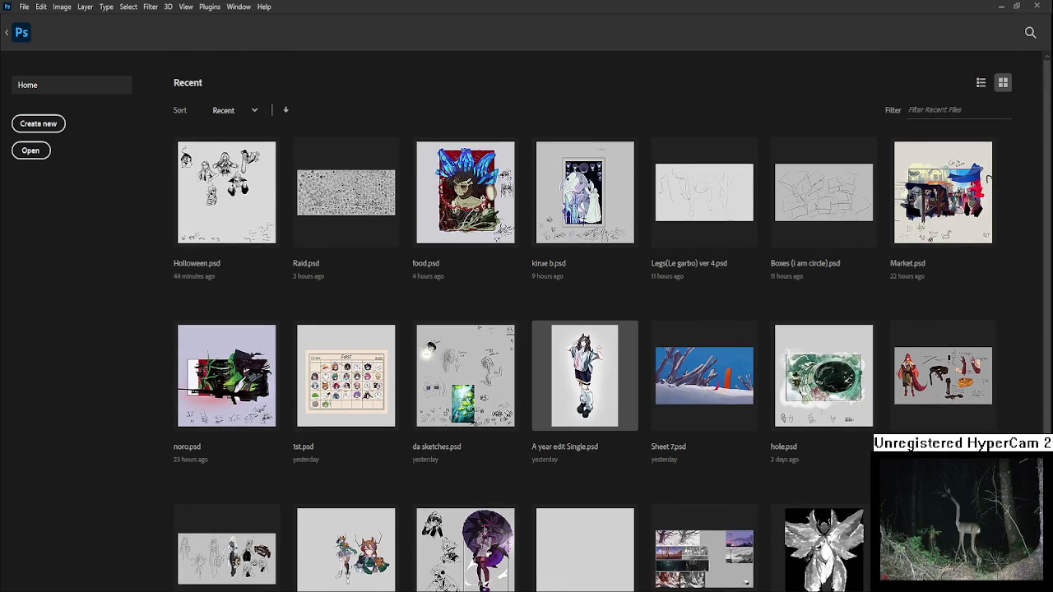
Open A year edit Single.psd from the Recent files list.
{"action": "left_click", "coordinate": [569, 371]}
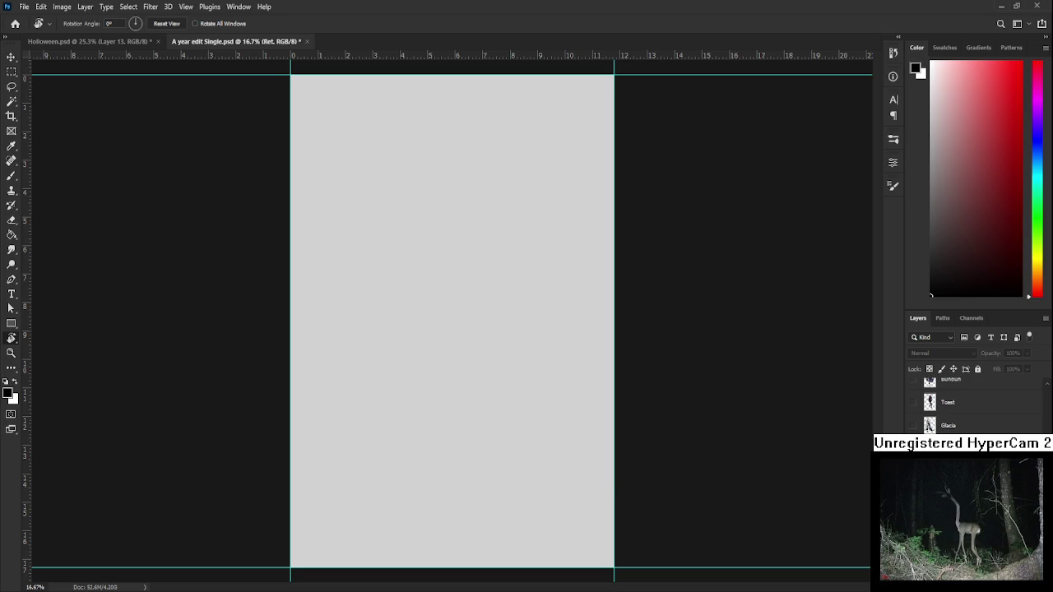
Enlarge the green-jacket character to about 111% and settle it centred on the grey page.
{"action": "key", "text": "ctrl+t"}
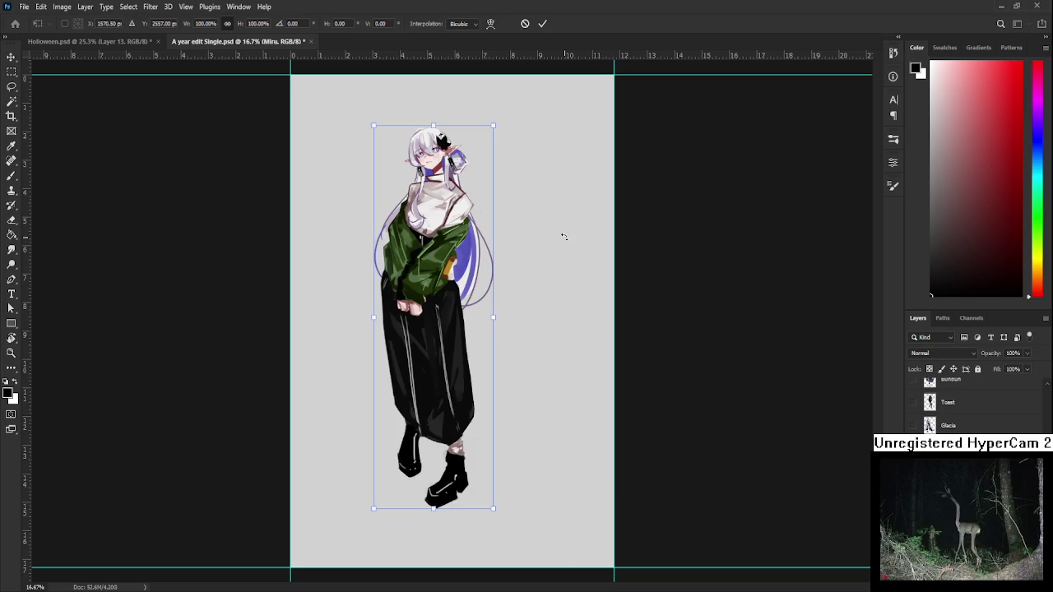
{"action": "left_click_drag", "start_coordinate": [493, 125], "coordinate": [503, 95]}
{"action": "left_click_drag", "start_coordinate": [469, 194], "coordinate": [483, 206]}
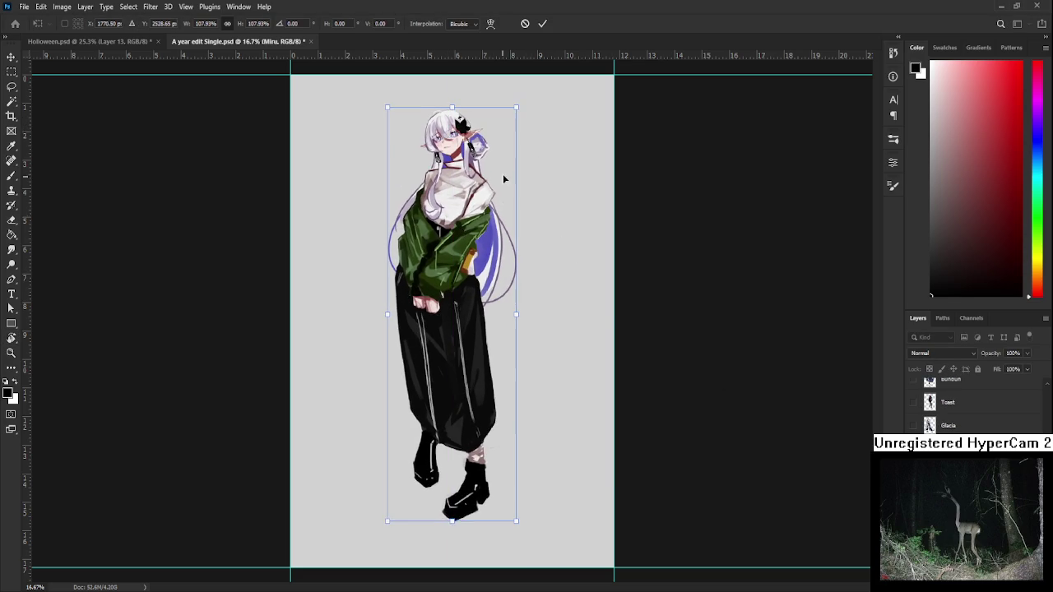
{"action": "left_click_drag", "start_coordinate": [516, 107], "coordinate": [521, 93]}
{"action": "left_click_drag", "start_coordinate": [480, 193], "coordinate": [478, 207]}
{"action": "key", "text": "Return"}
Rotate the canvas view and make a different layer active for painting.
{"action": "key", "text": "r"}
{"action": "scroll", "coordinate": [453, 321], "scroll_direction": "down", "scroll_amount": 1}
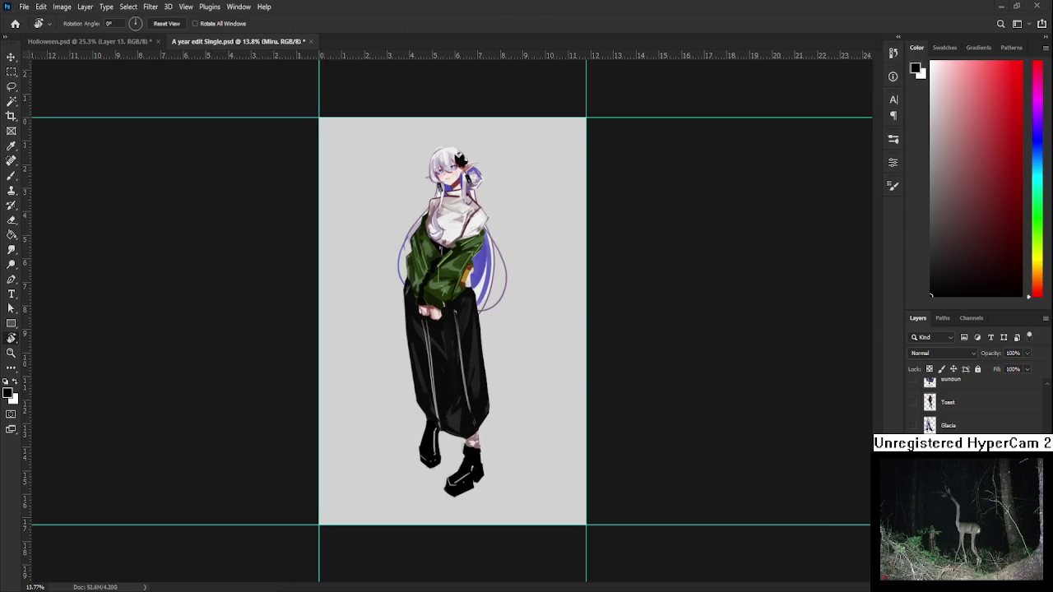
{"action": "key", "text": "alt+bracketleft"}
{"action": "key", "text": "alt+bracketleft"}
Paint a soft white glow behind the character with the brush.
{"action": "key", "text": "b"}
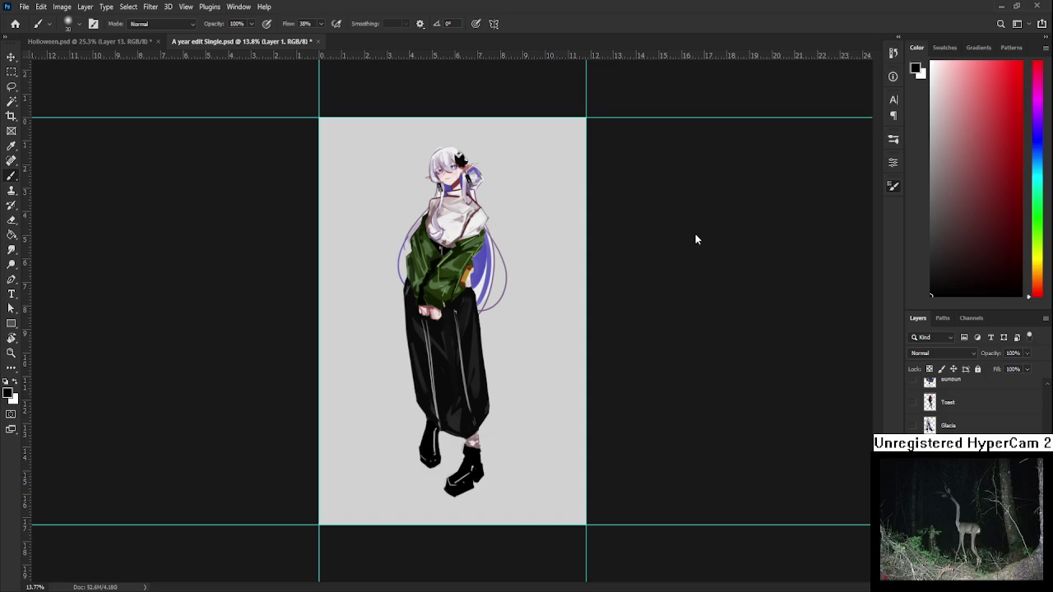
{"action": "key", "text": "x"}
{"action": "mouse_move", "coordinate": [444, 296]}
{"action": "left_mouse_down"}
{"action": "mouse_move", "coordinate": [458, 329]}
{"action": "mouse_move", "coordinate": [430, 289]}
{"action": "mouse_move", "coordinate": [447, 399]}
{"action": "mouse_move", "coordinate": [423, 164]}
{"action": "left_mouse_up"}
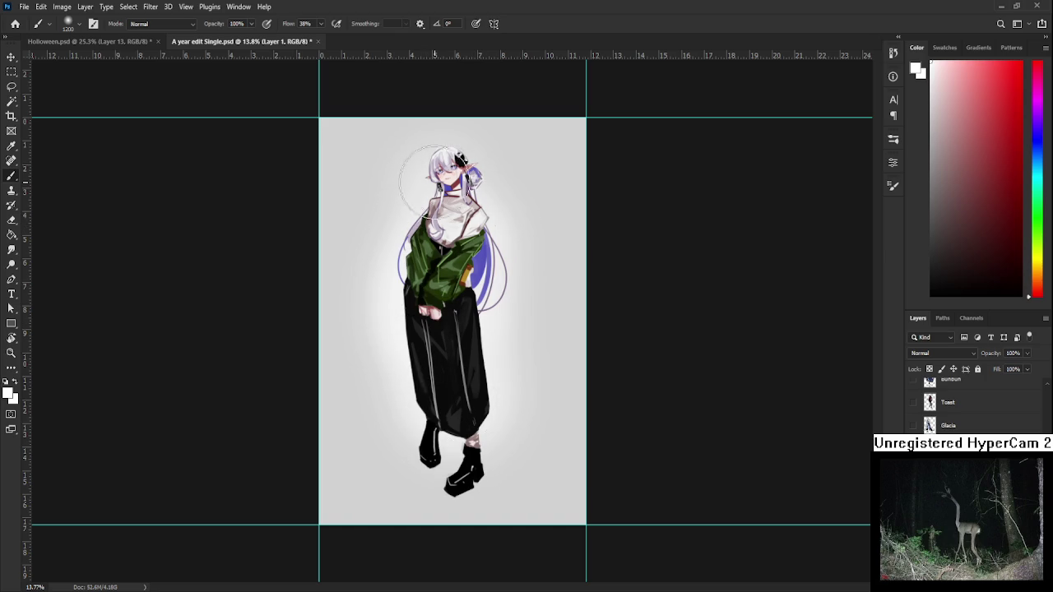
Make the Miru layer active and switch its blend mode from Lighter Color to Color Dodge.
{"action": "key", "text": "alt+bracketleft"}
{"action": "key", "text": "alt+bracketleft"}
{"action": "scroll", "coordinate": [940, 353], "scroll_direction": "down", "scroll_amount": 3}
{"action": "scroll", "coordinate": [939, 353], "scroll_direction": "down", "scroll_amount": 3}
{"action": "scroll", "coordinate": [939, 353], "scroll_direction": "down", "scroll_amount": 3}
{"action": "scroll", "coordinate": [939, 353], "scroll_direction": "down", "scroll_amount": 2}
{"action": "scroll", "coordinate": [940, 353], "scroll_direction": "up", "scroll_amount": 1}
{"action": "scroll", "coordinate": [939, 353], "scroll_direction": "up", "scroll_amount": 1}
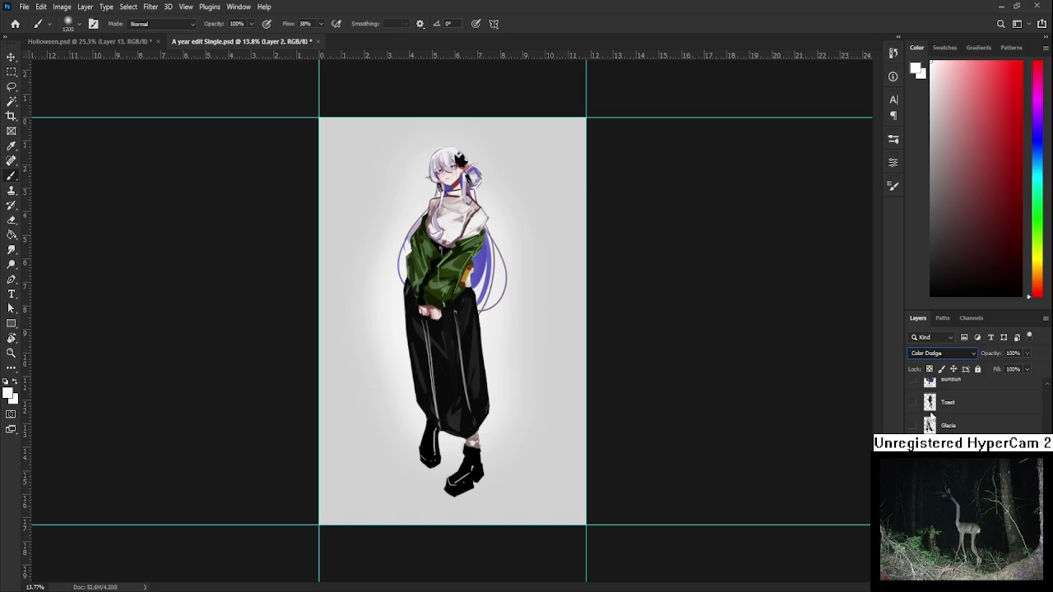
Paint a pinkish-red choker across the character's neck, then save the document.
{"action": "left_click_drag", "start_coordinate": [462, 219], "coordinate": [470, 176]}
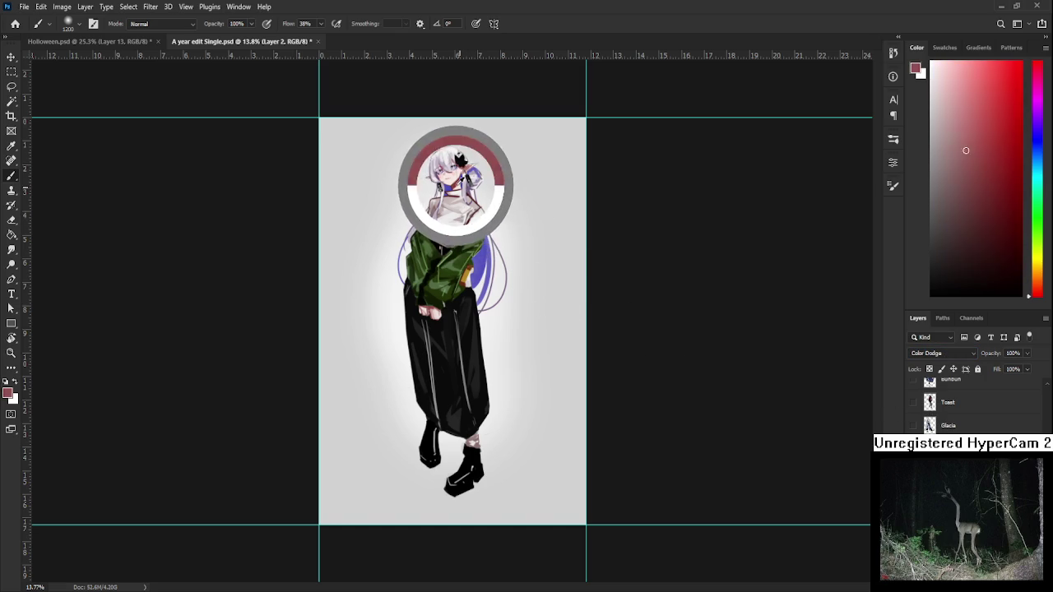
{"action": "left_click", "coordinate": [1036, 293]}
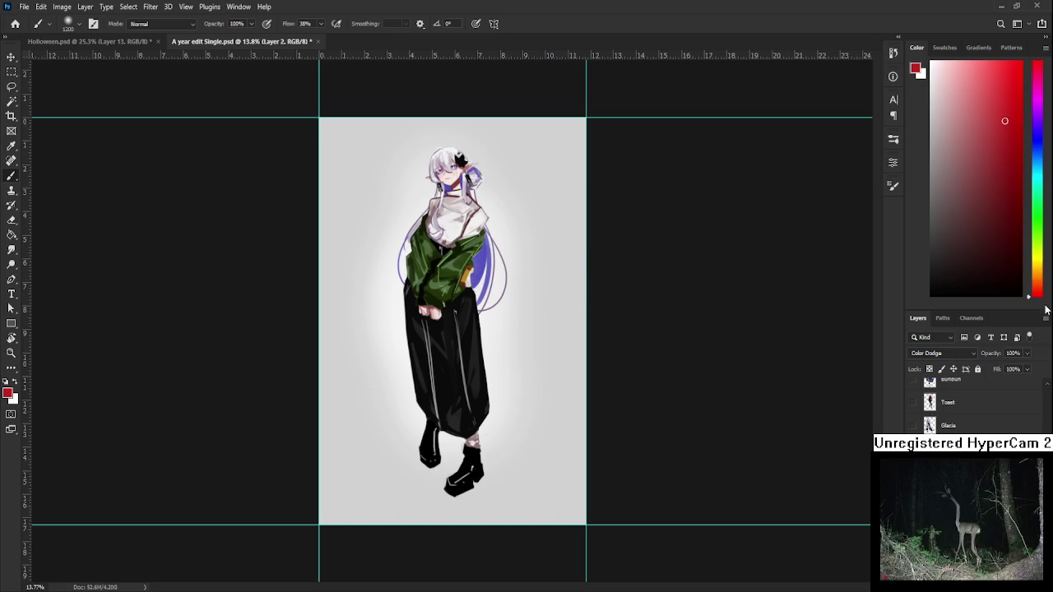
{"action": "left_click", "coordinate": [979, 117]}
{"action": "left_click_drag", "start_coordinate": [442, 186], "coordinate": [459, 186]}
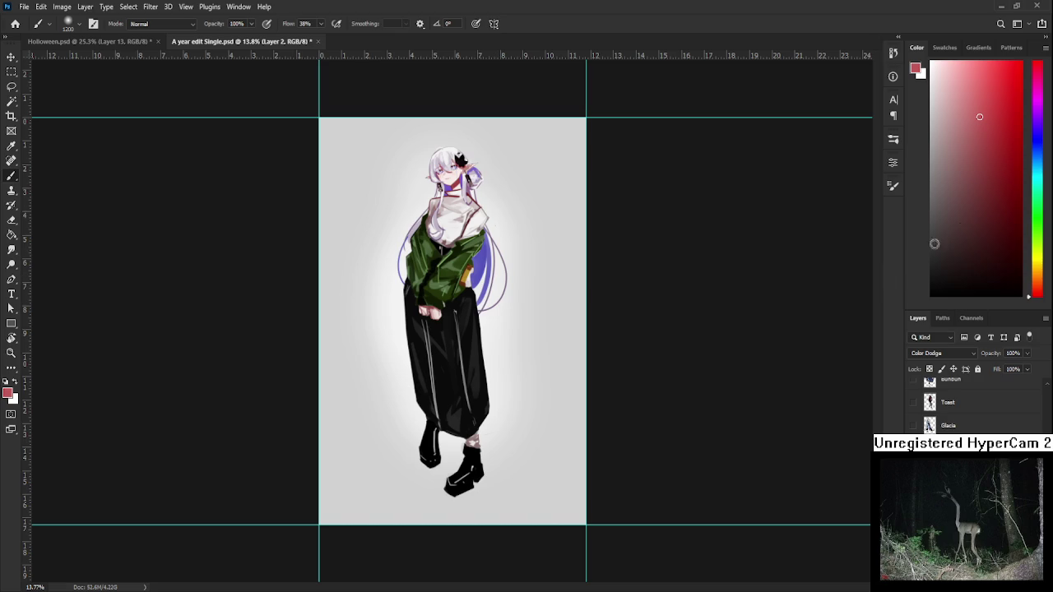
{"action": "left_click", "coordinate": [1036, 144]}
{"action": "left_click", "coordinate": [974, 199]}
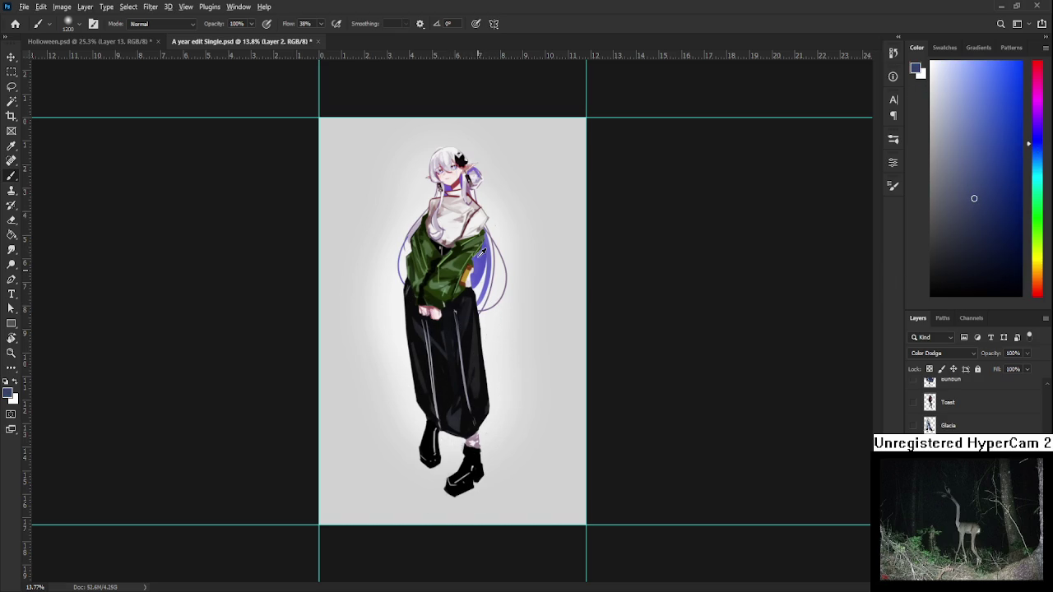
{"action": "left_click", "coordinate": [452, 189], "text": "alt"}
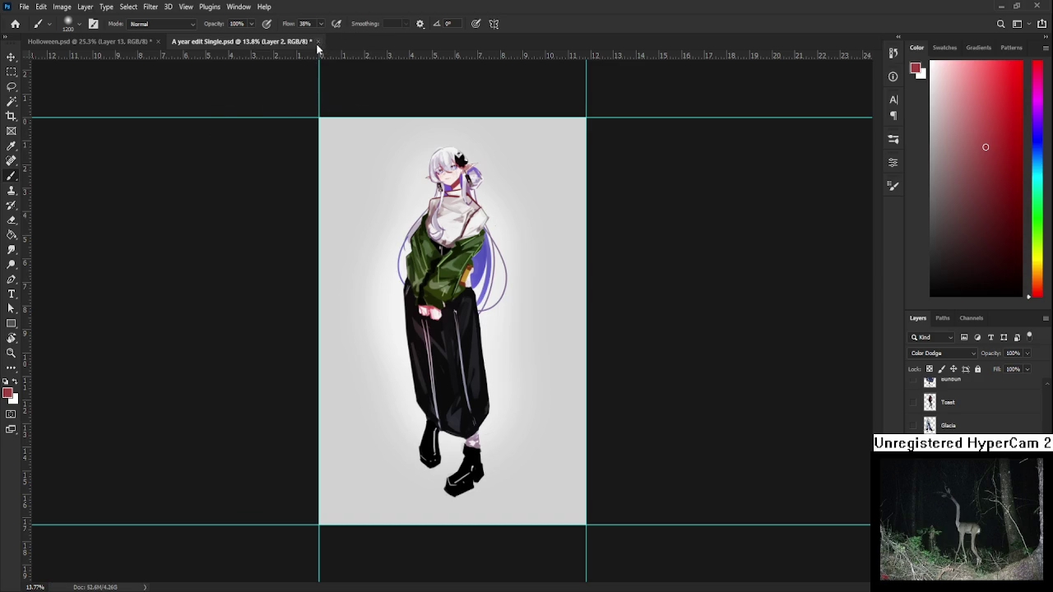
{"action": "key", "text": "ctrl+s"}
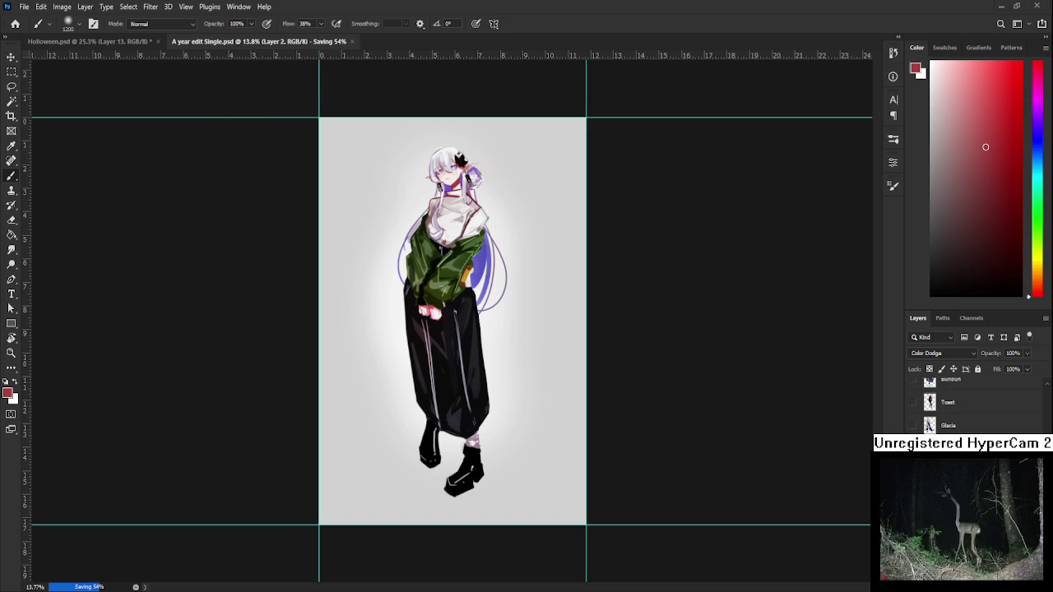
Close A year edit Single.psd, returning to the Holloween.psd sketch sheet.
{"action": "key", "text": "ctrl+w"}
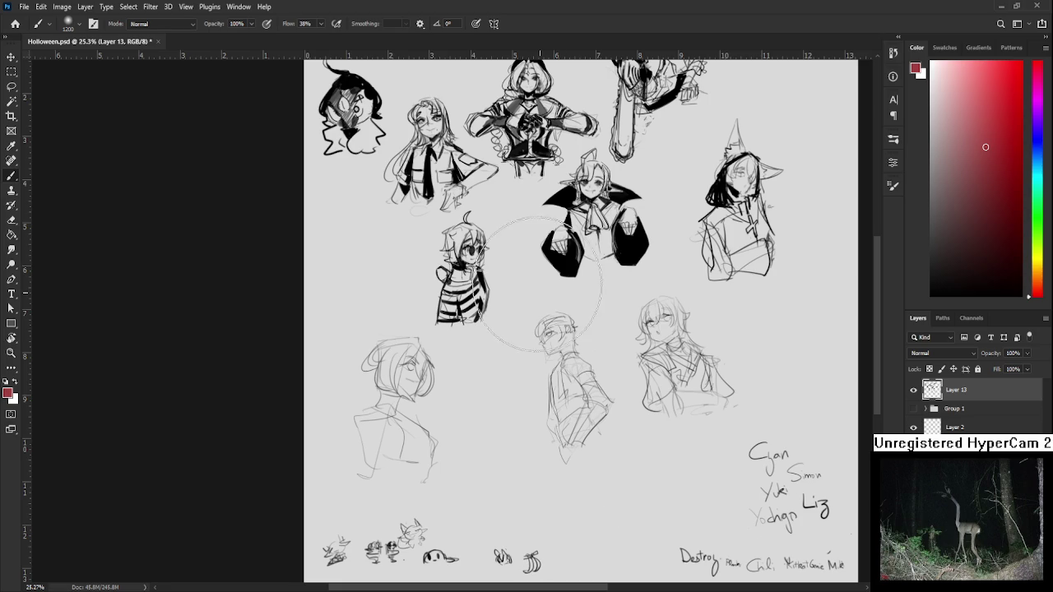
{"action": "left_click_drag", "start_coordinate": [552, 321], "coordinate": [538, 288]}
{"action": "key", "text": "Return"}
{"action": "key", "text": "b"}
{"action": "scroll", "coordinate": [494, 358], "scroll_direction": "up", "scroll_amount": 2}
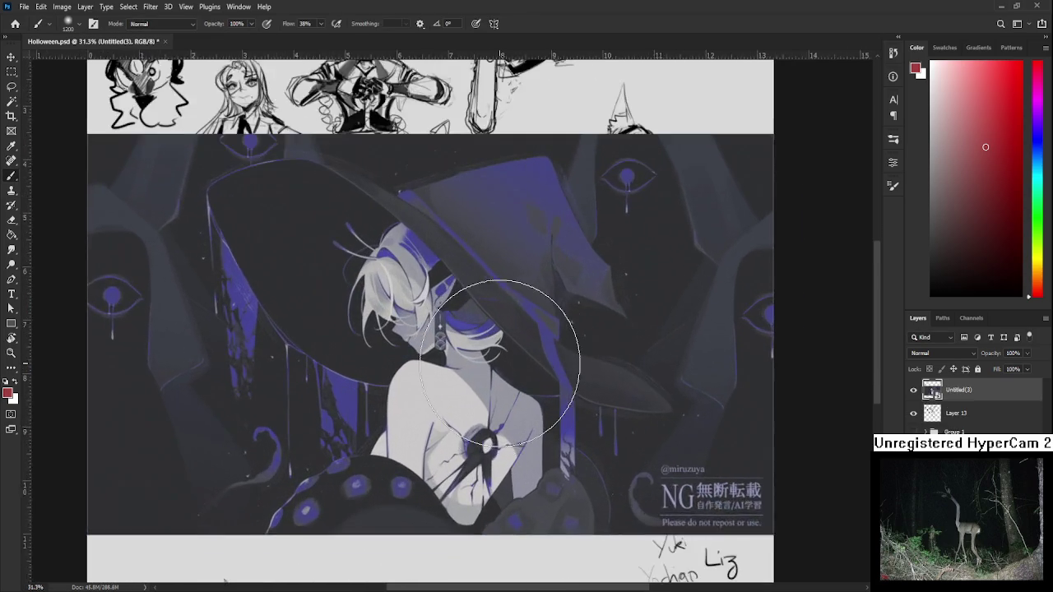
{"action": "scroll", "coordinate": [484, 354], "scroll_direction": "up", "scroll_amount": 1}
{"action": "scroll", "coordinate": [483, 353], "scroll_direction": "up", "scroll_amount": 1}
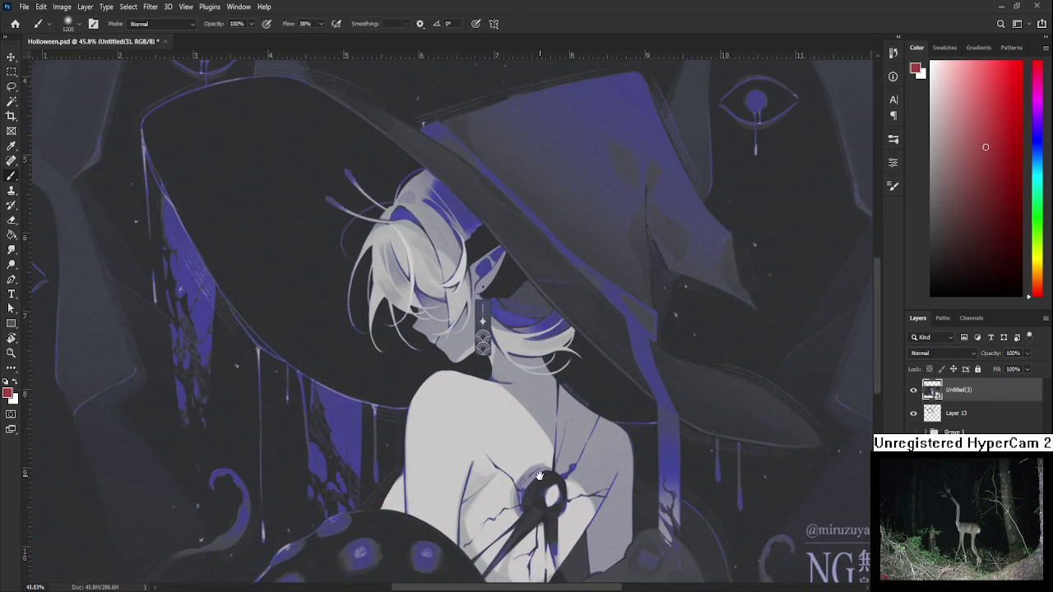
{"action": "left_click_drag", "start_coordinate": [576, 436], "coordinate": [493, 369]}
{"action": "scroll", "coordinate": [494, 368], "scroll_direction": "up", "scroll_amount": 1}
{"action": "scroll", "coordinate": [494, 370], "scroll_direction": "down", "scroll_amount": 1}
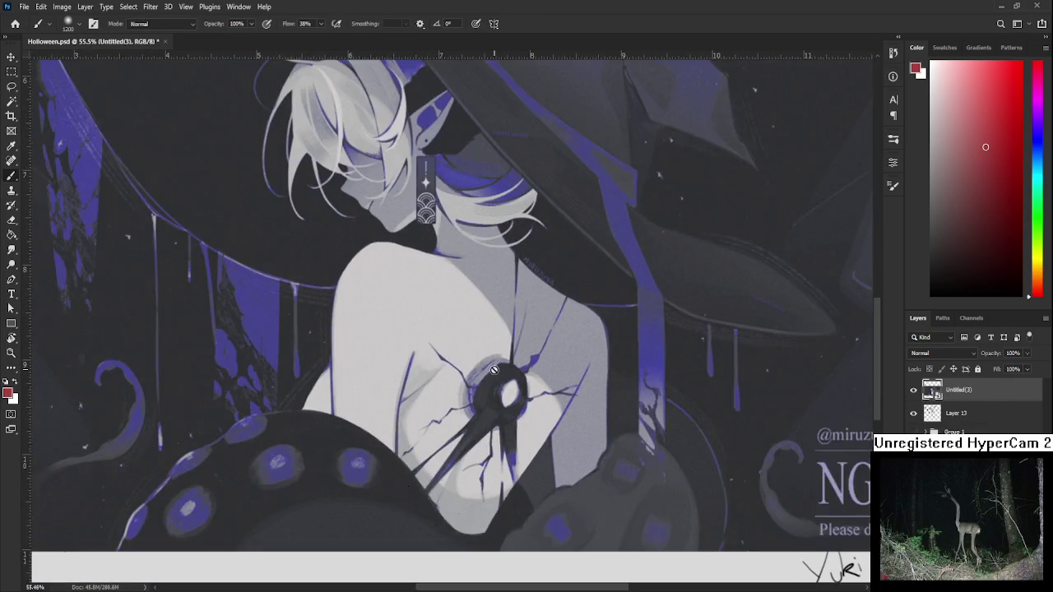
{"action": "scroll", "coordinate": [494, 370], "scroll_direction": "down", "scroll_amount": 1}
{"action": "scroll", "coordinate": [493, 368], "scroll_direction": "down", "scroll_amount": 1}
{"action": "scroll", "coordinate": [428, 460], "scroll_direction": "up", "scroll_amount": 2}
{"action": "scroll", "coordinate": [436, 469], "scroll_direction": "up", "scroll_amount": 2}
{"action": "scroll", "coordinate": [460, 461], "scroll_direction": "up", "scroll_amount": 1}
{"action": "scroll", "coordinate": [460, 460], "scroll_direction": "down", "scroll_amount": 1}
{"action": "scroll", "coordinate": [459, 400], "scroll_direction": "up", "scroll_amount": 1}
{"action": "scroll", "coordinate": [552, 439], "scroll_direction": "down", "scroll_amount": 2}
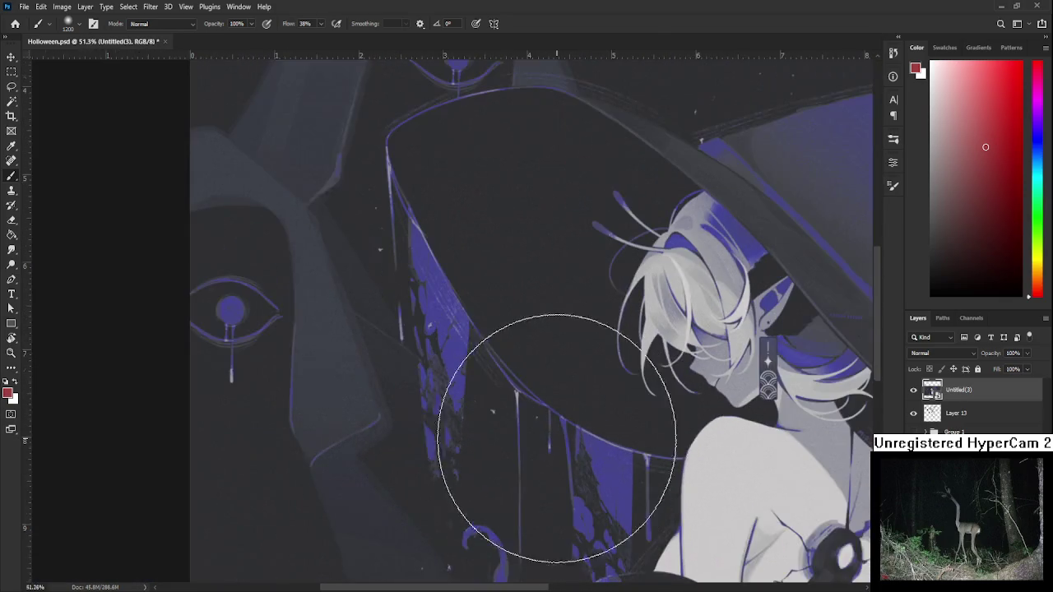
{"action": "scroll", "coordinate": [522, 473], "scroll_direction": "down", "scroll_amount": 1}
{"action": "scroll", "coordinate": [521, 473], "scroll_direction": "down", "scroll_amount": 1}
{"action": "scroll", "coordinate": [446, 450], "scroll_direction": "up", "scroll_amount": 2}
{"action": "scroll", "coordinate": [434, 415], "scroll_direction": "up", "scroll_amount": 1}
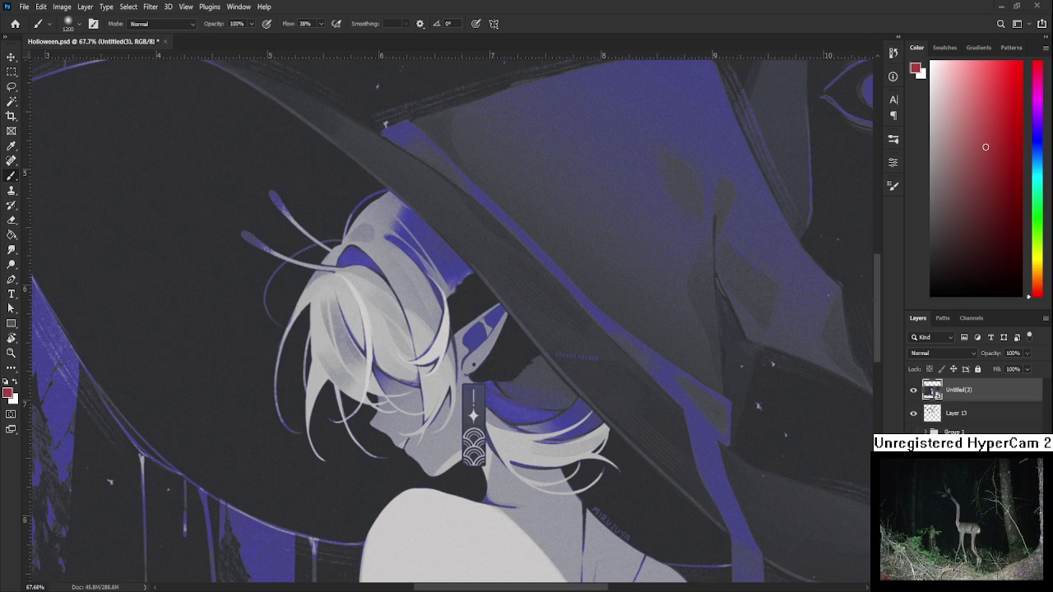
{"action": "mouse_move", "coordinate": [564, 353]}
{"action": "left_mouse_down"}
{"action": "mouse_move", "coordinate": [530, 341]}
{"action": "mouse_move", "coordinate": [619, 271]}
{"action": "left_mouse_up"}
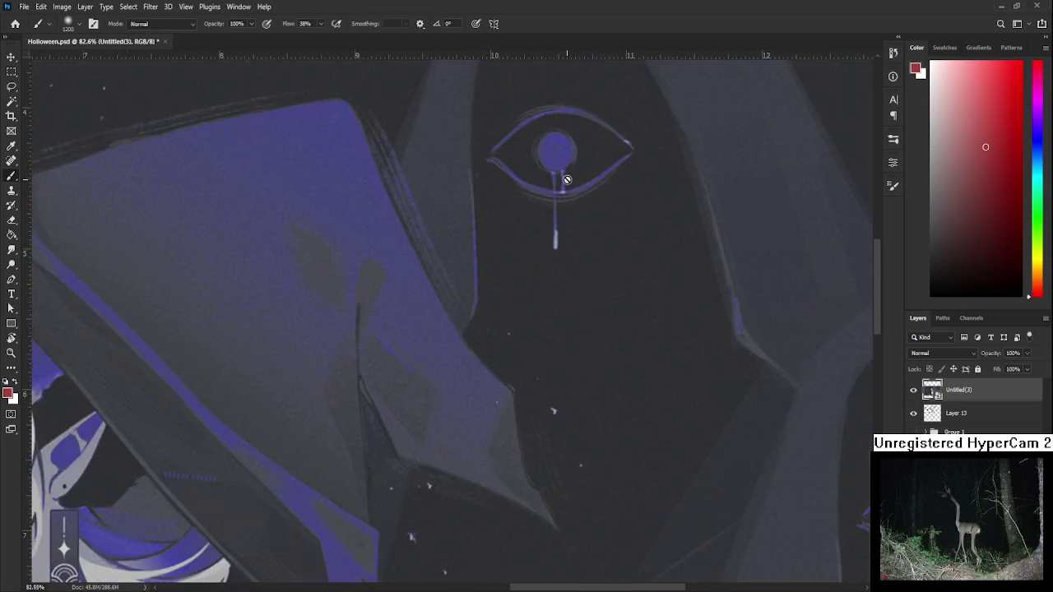
{"action": "mouse_move", "coordinate": [619, 271]}
{"action": "left_mouse_down"}
{"action": "mouse_move", "coordinate": [775, 261]}
{"action": "mouse_move", "coordinate": [422, 309]}
{"action": "left_mouse_up"}
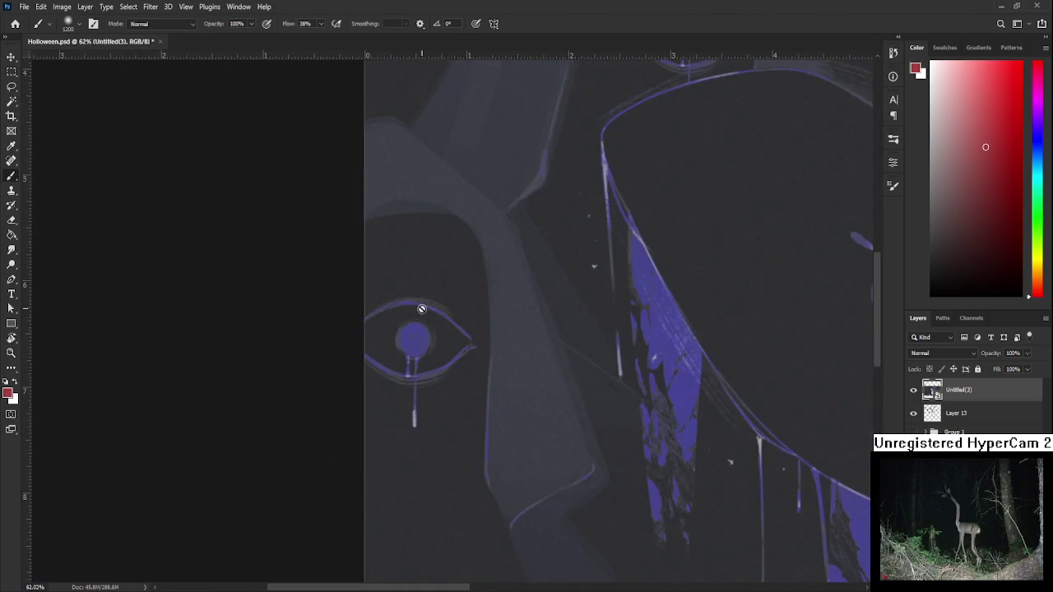
{"action": "left_click_drag", "start_coordinate": [422, 308], "coordinate": [406, 284]}
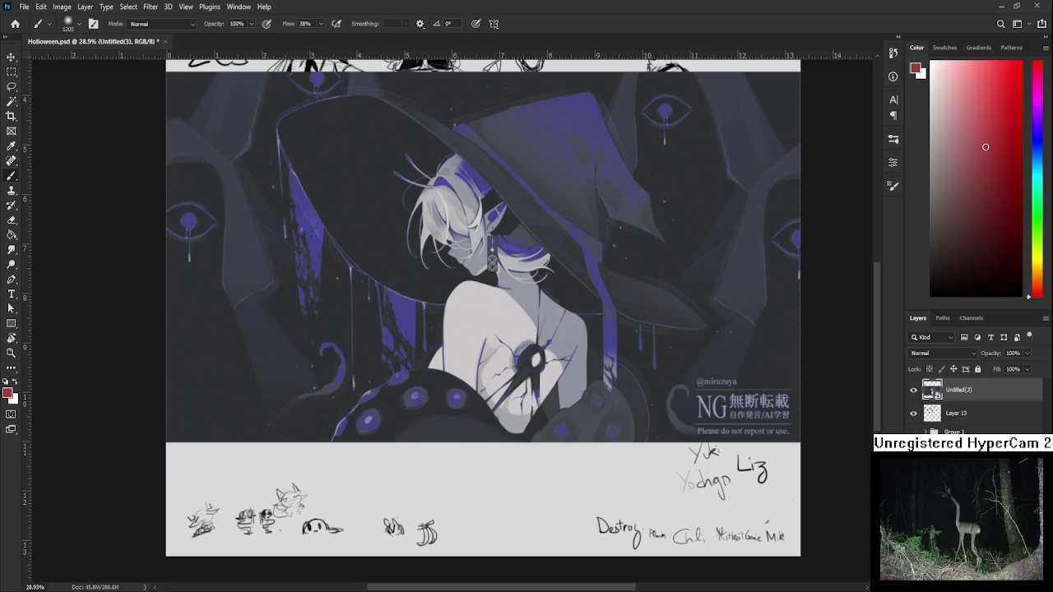
{"action": "scroll", "coordinate": [538, 449], "scroll_direction": "down", "scroll_amount": 1}
{"action": "key", "text": "Delete"}
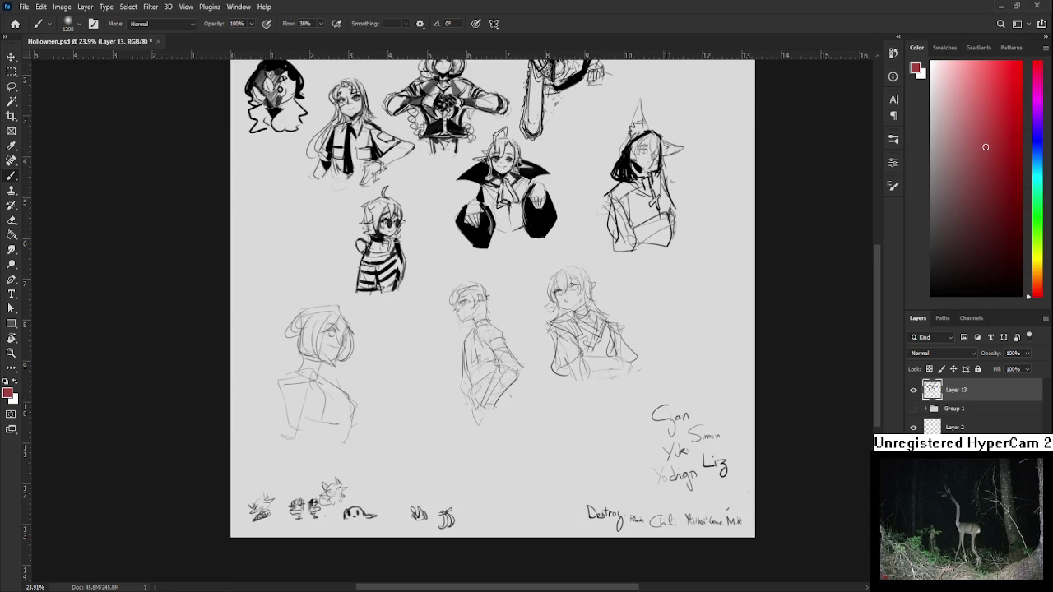
Toggle the sketch layer's visibility, set the paint colour to black, and shrink the brush.
{"action": "left_click", "coordinate": [913, 390]}
{"action": "left_click", "coordinate": [913, 390]}
{"action": "scroll", "coordinate": [411, 395], "scroll_direction": "up", "scroll_amount": 3}
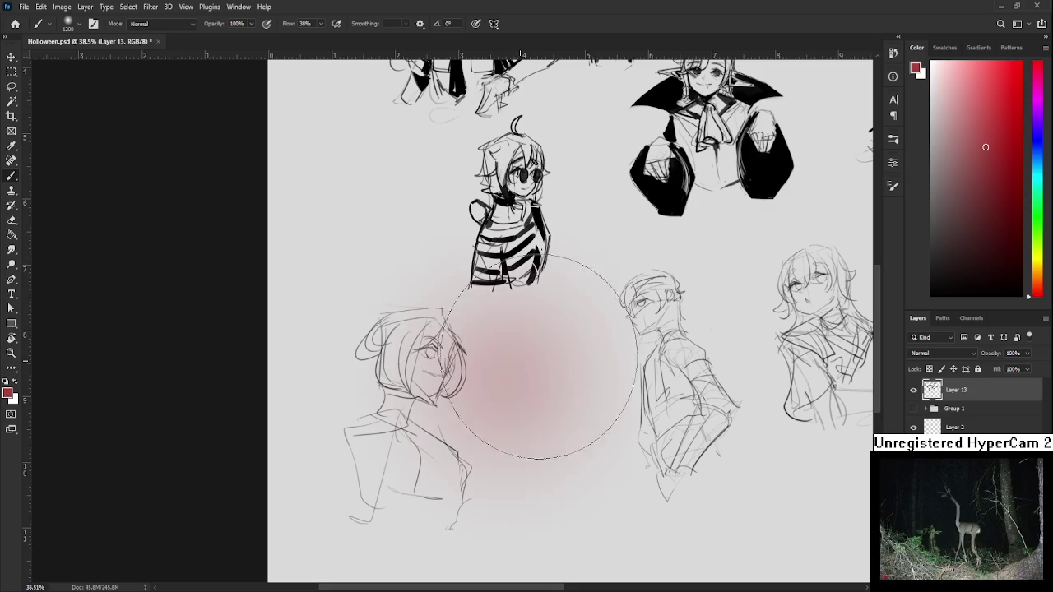
{"action": "key", "text": "d"}
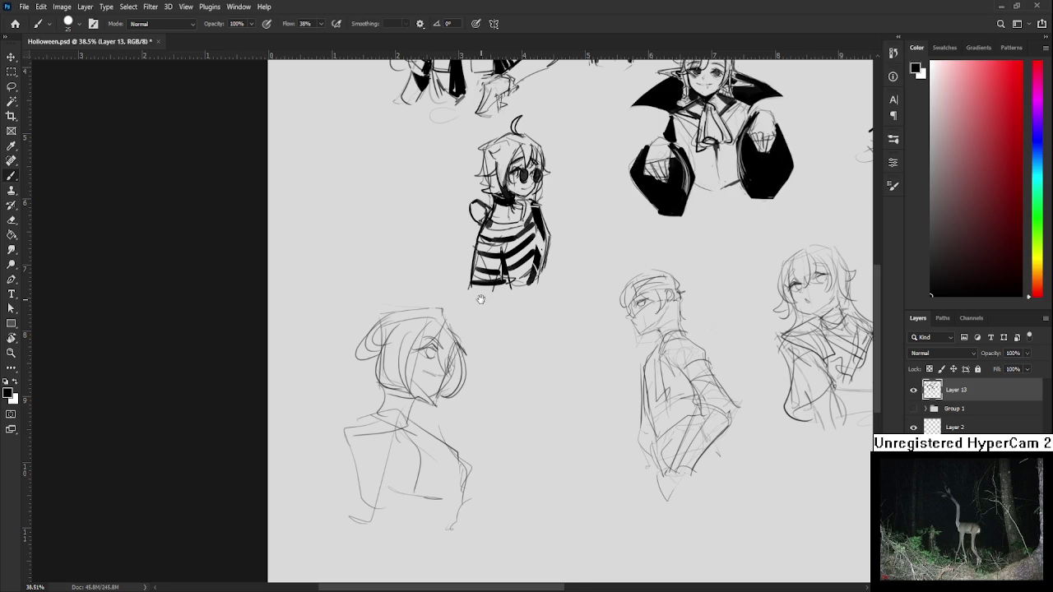
{"action": "left_click_drag", "start_coordinate": [398, 444], "coordinate": [349, 409]}
{"action": "key", "text": "bracketleft"}
{"action": "key", "text": "bracketleft"}
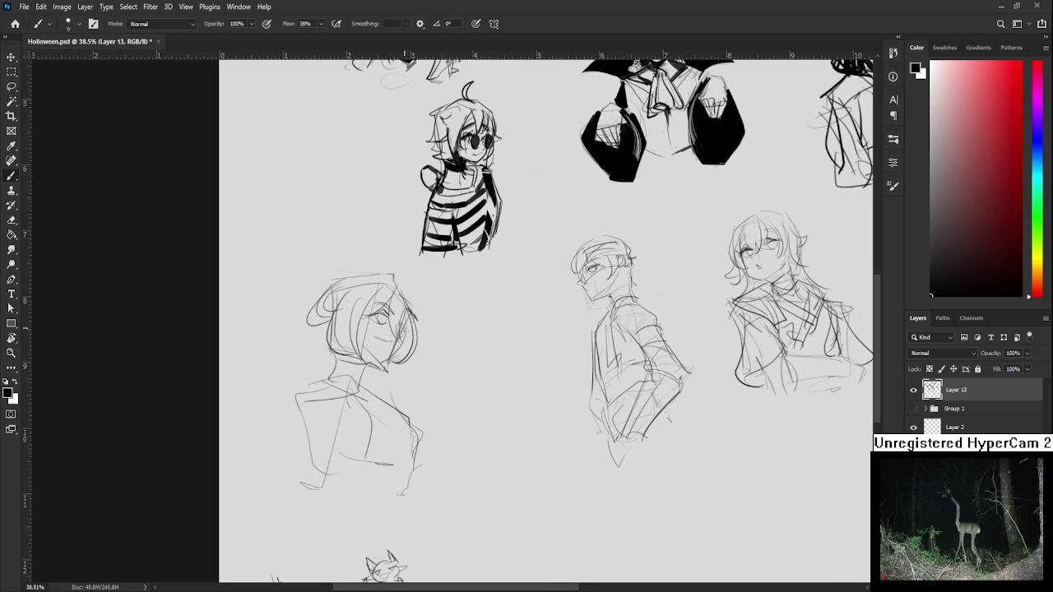
Hatch blush on the lower-left character's face, erase it with a smaller eraser, and return to the Brush.
{"action": "left_click_drag", "start_coordinate": [378, 349], "coordinate": [395, 345]}
{"action": "key", "text": "e"}
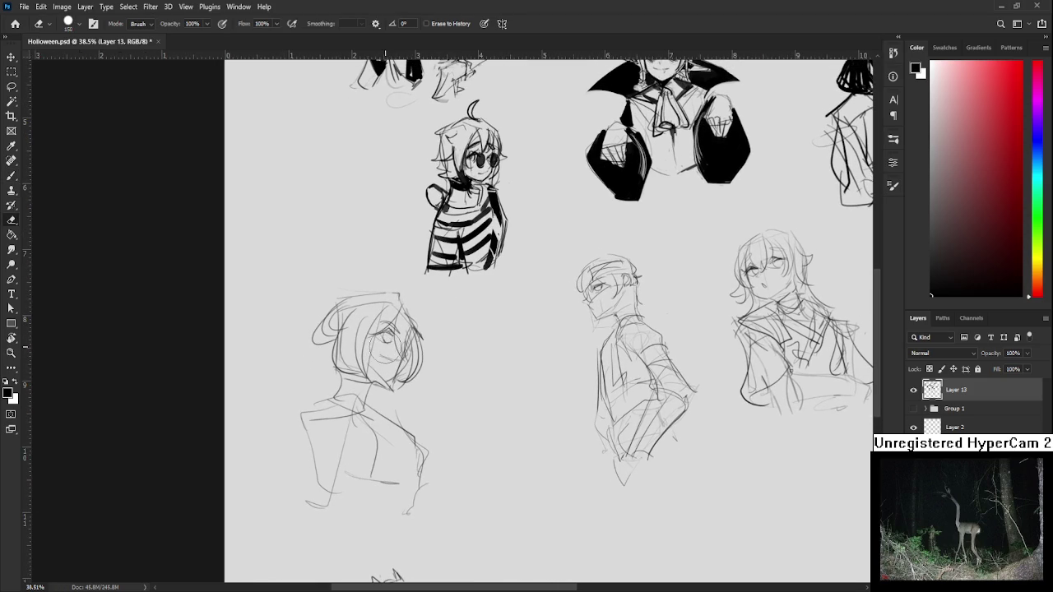
{"action": "key", "text": "bracketleft"}
{"action": "key", "text": "bracketleft"}
{"action": "key", "text": "bracketleft"}
{"action": "key", "text": "b"}
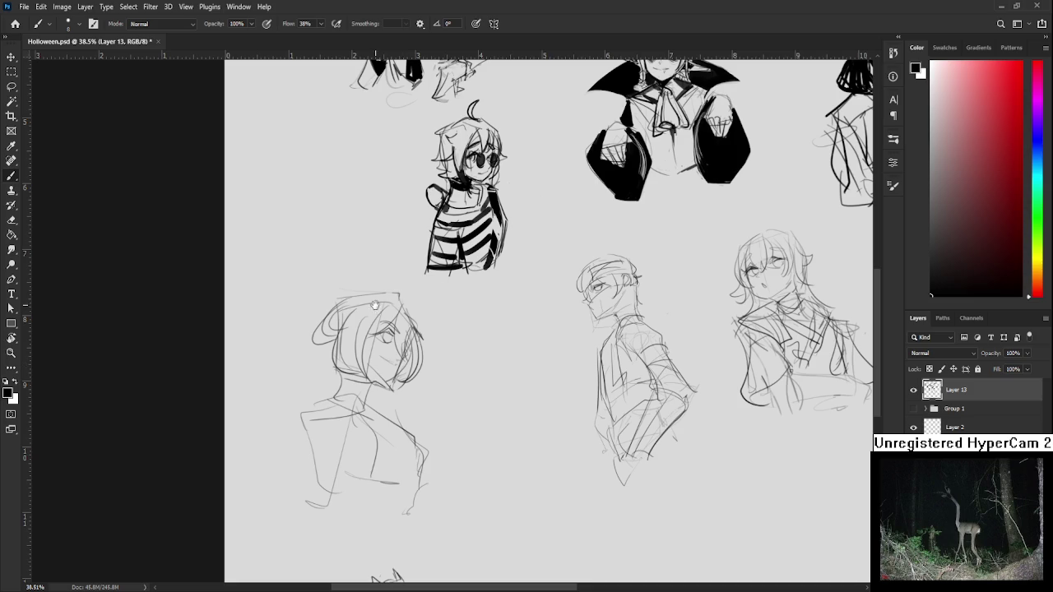
Hatch a dark choker under the lower-left figure's chin, shade its hair, and dot freckles on its cheek.
{"action": "scroll", "coordinate": [403, 365], "scroll_direction": "up", "scroll_amount": 2}
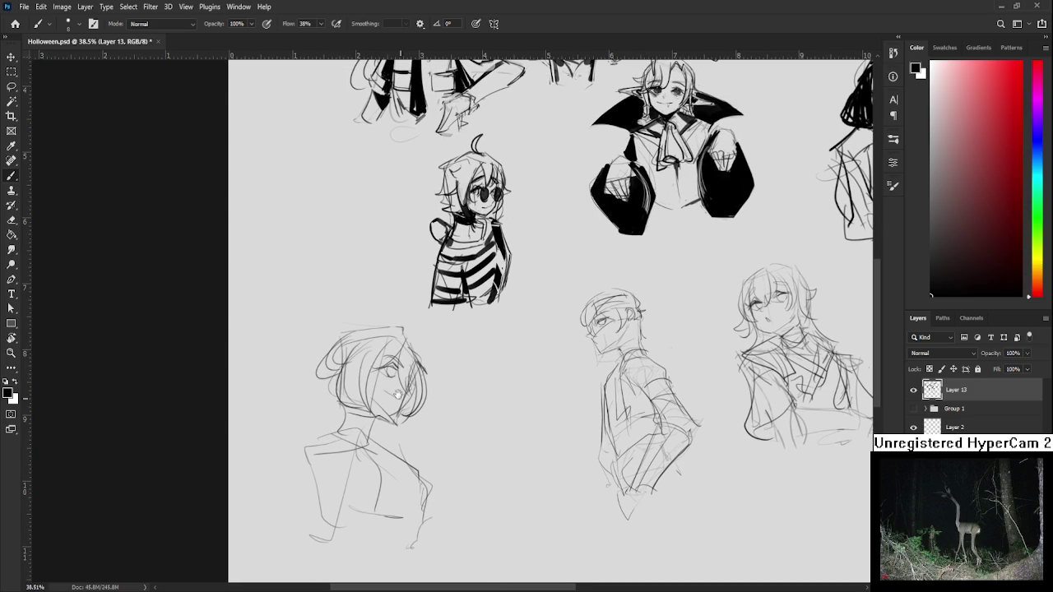
{"action": "scroll", "coordinate": [417, 406], "scroll_direction": "down", "scroll_amount": 1}
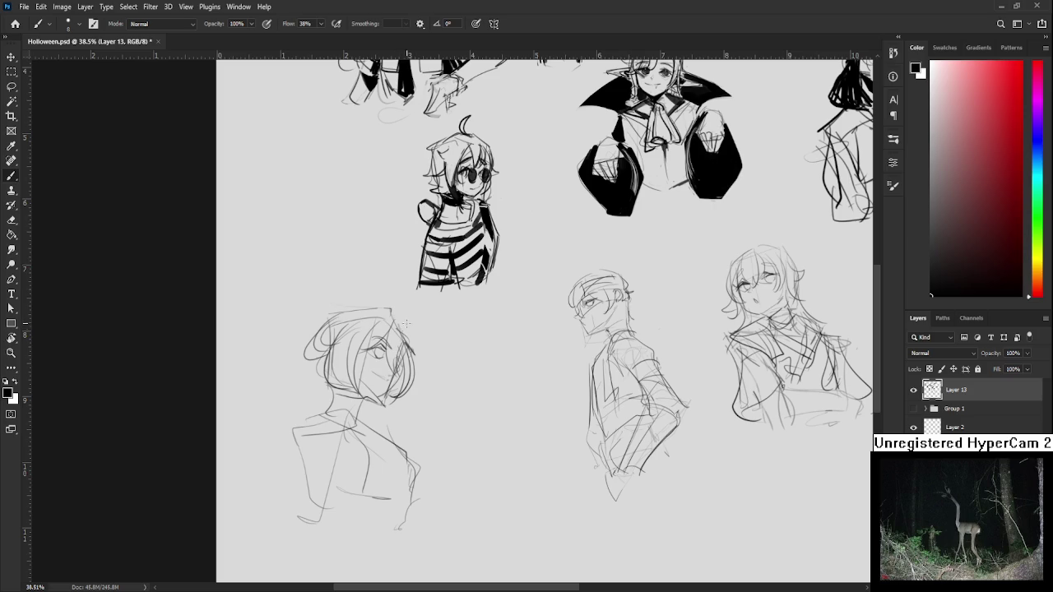
{"action": "scroll", "coordinate": [415, 322], "scroll_direction": "left", "scroll_amount": 2}
{"action": "scroll", "coordinate": [409, 328], "scroll_direction": "left", "scroll_amount": 1}
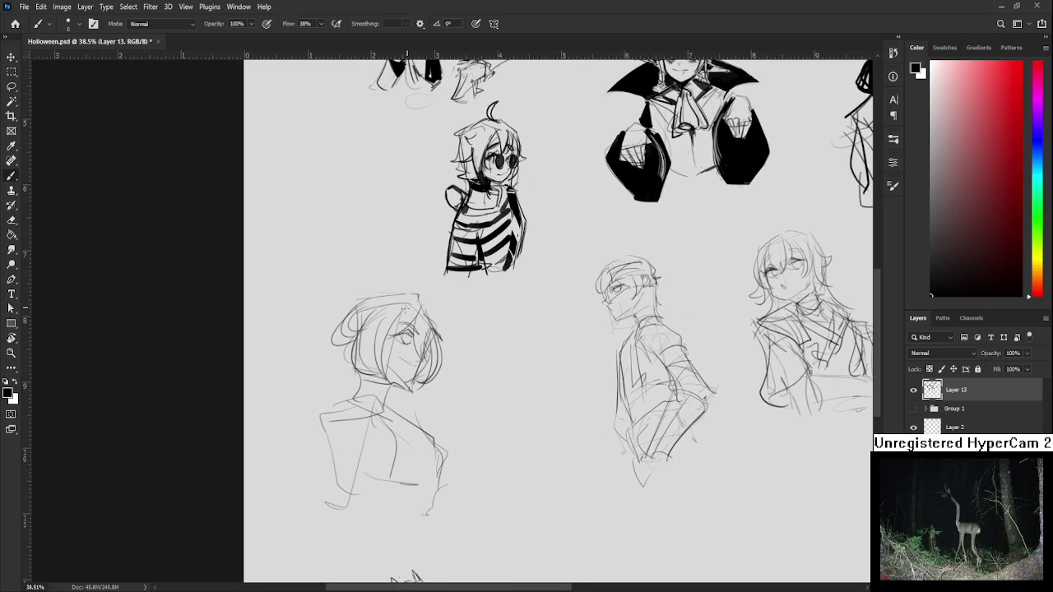
{"action": "left_click_drag", "start_coordinate": [429, 295], "coordinate": [432, 279]}
{"action": "key", "text": "ctrl+z"}
{"action": "mouse_move", "coordinate": [358, 374]}
{"action": "left_mouse_down"}
{"action": "mouse_move", "coordinate": [383, 392]}
{"action": "mouse_move", "coordinate": [387, 380]}
{"action": "mouse_move", "coordinate": [390, 395]}
{"action": "left_mouse_up"}
{"action": "key", "text": "e"}
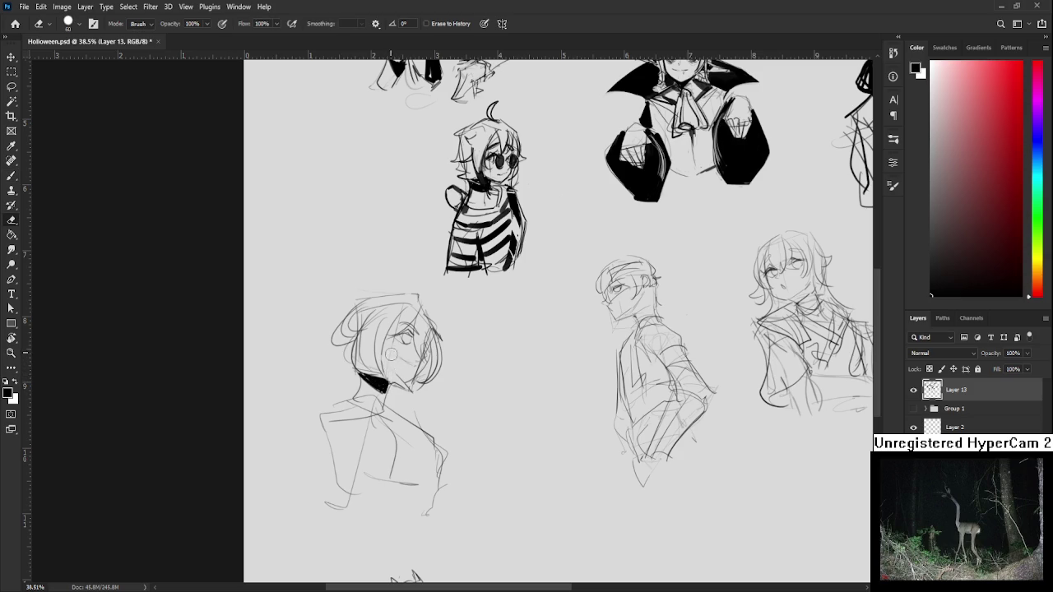
{"action": "key", "text": "b"}
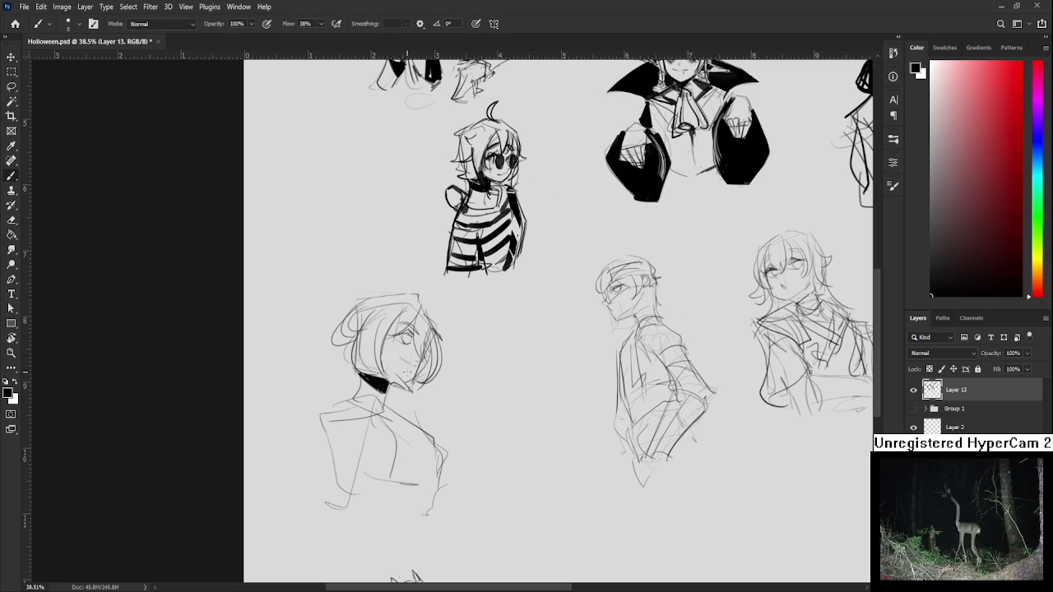
{"action": "left_click_drag", "start_coordinate": [364, 362], "coordinate": [371, 369]}
{"action": "left_click", "coordinate": [387, 365]}
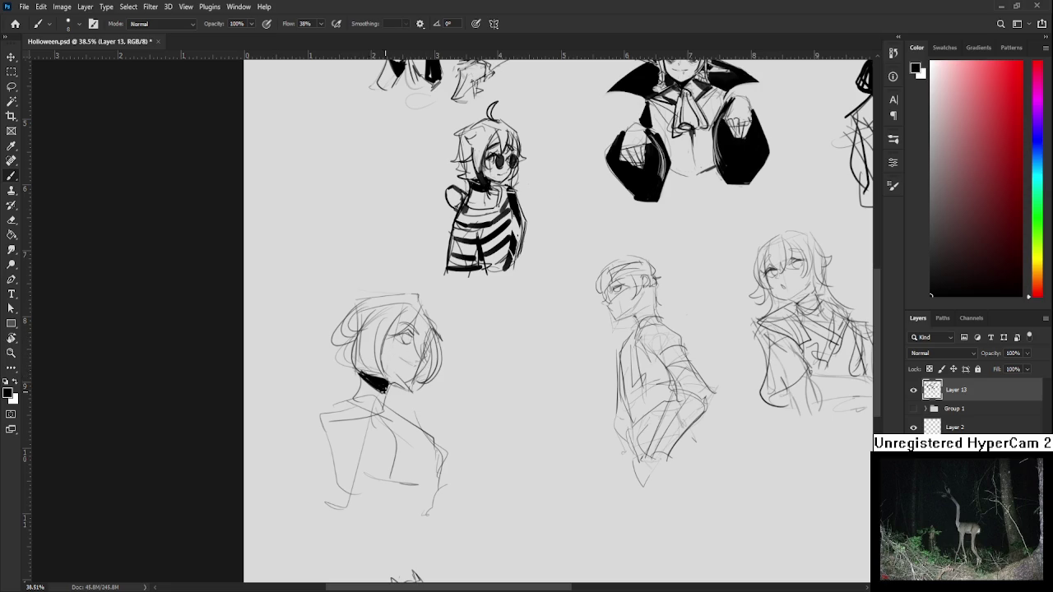
Paint the lower-left figure's collar solid black.
{"action": "left_click_drag", "start_coordinate": [366, 378], "coordinate": [359, 385]}
{"action": "mouse_move", "coordinate": [402, 355]}
{"action": "left_mouse_down"}
{"action": "mouse_move", "coordinate": [392, 386]}
{"action": "mouse_move", "coordinate": [384, 350]}
{"action": "mouse_move", "coordinate": [326, 402]}
{"action": "left_mouse_up"}
{"action": "key", "text": "e"}
{"action": "key", "text": "b"}
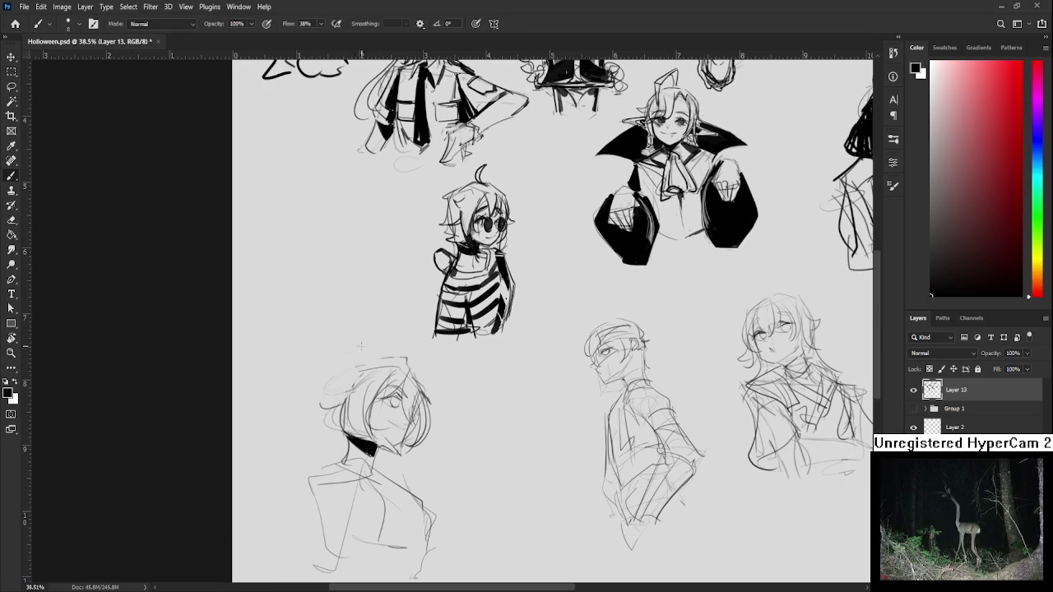
Rework the hair loop on the head's left into a rounder, lower curve.
{"action": "mouse_move", "coordinate": [362, 376]}
{"action": "left_mouse_down"}
{"action": "mouse_move", "coordinate": [316, 404]}
{"action": "mouse_move", "coordinate": [359, 375]}
{"action": "left_mouse_up"}
{"action": "key", "text": "ctrl+z"}
{"action": "key", "text": "ctrl+shift+z"}
{"action": "key", "text": "ctrl+z"}
{"action": "key", "text": "ctrl+shift+z"}
{"action": "key", "text": "ctrl+z"}
{"action": "key", "text": "ctrl+shift+z"}
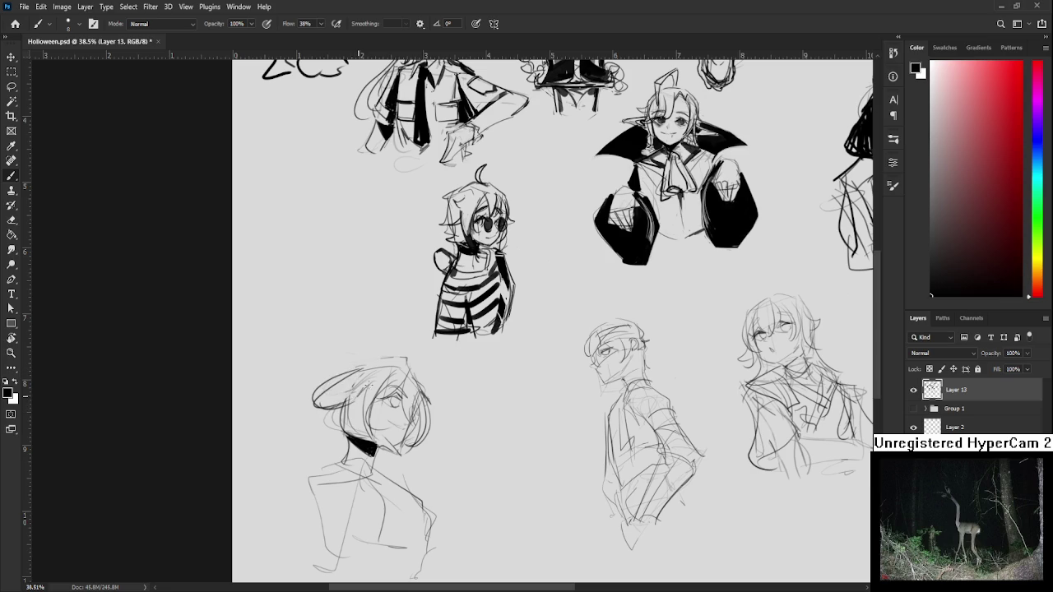
{"action": "key", "text": "ctrl+z"}
{"action": "key", "text": "ctrl+z"}
{"action": "left_click_drag", "start_coordinate": [340, 374], "coordinate": [332, 413]}
{"action": "key", "text": "ctrl+z"}
{"action": "left_click_drag", "start_coordinate": [360, 367], "coordinate": [329, 407]}
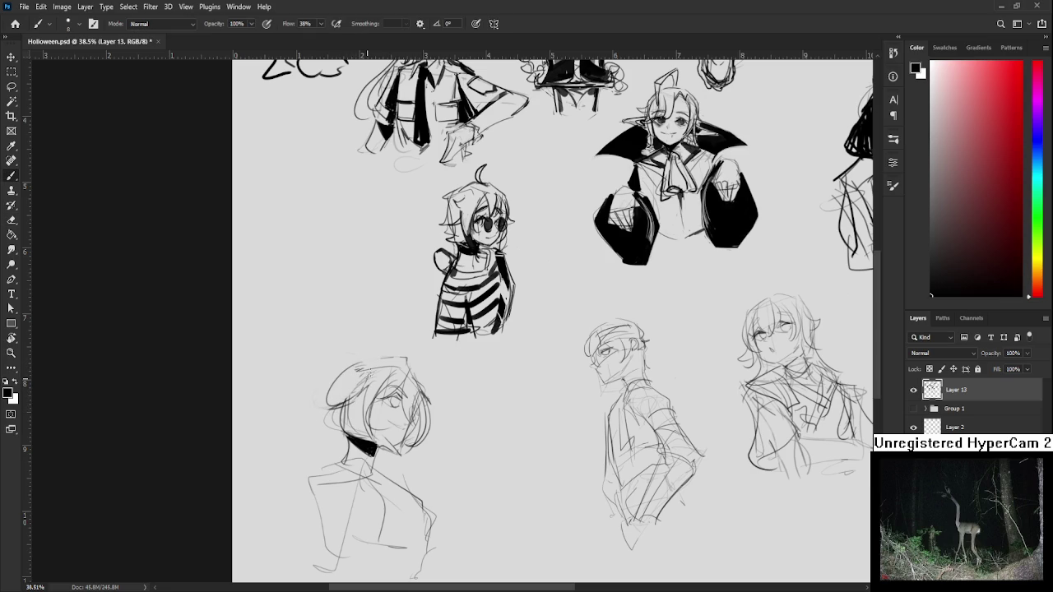
Lasso the lower-left figure's head.
{"action": "left_click_drag", "start_coordinate": [407, 377], "coordinate": [401, 344]}
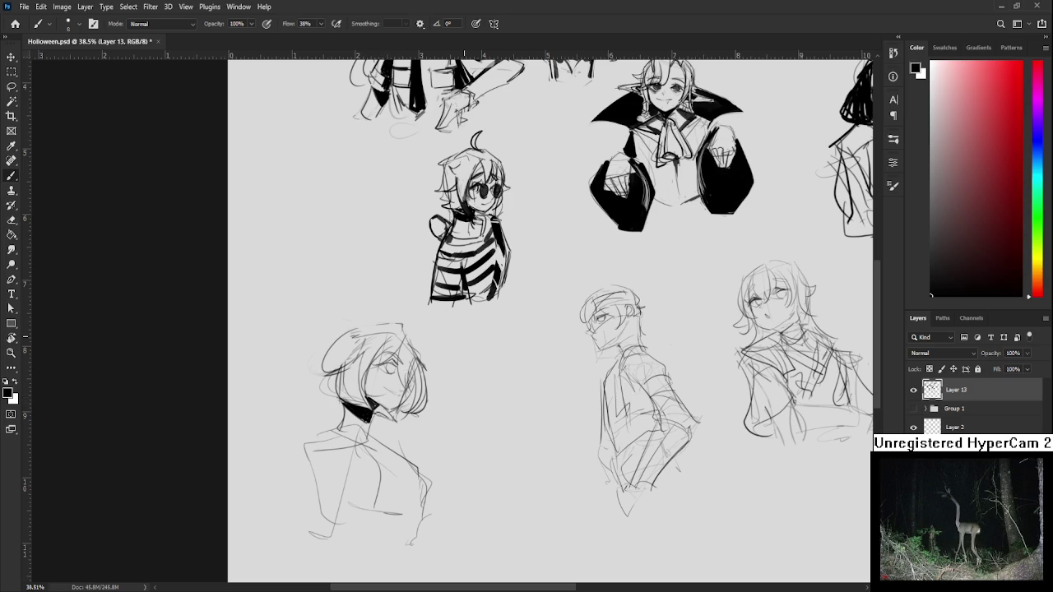
{"action": "scroll", "coordinate": [370, 401], "scroll_direction": "up", "scroll_amount": 2}
{"action": "key", "text": "l"}
{"action": "mouse_move", "coordinate": [386, 408]}
{"action": "left_mouse_down"}
{"action": "mouse_move", "coordinate": [401, 293]}
{"action": "mouse_move", "coordinate": [420, 448]}
{"action": "left_mouse_up"}
Free-transform the lassoed head down to about 89%, shift it slightly right, and commit.
{"action": "key", "text": "ctrl+t"}
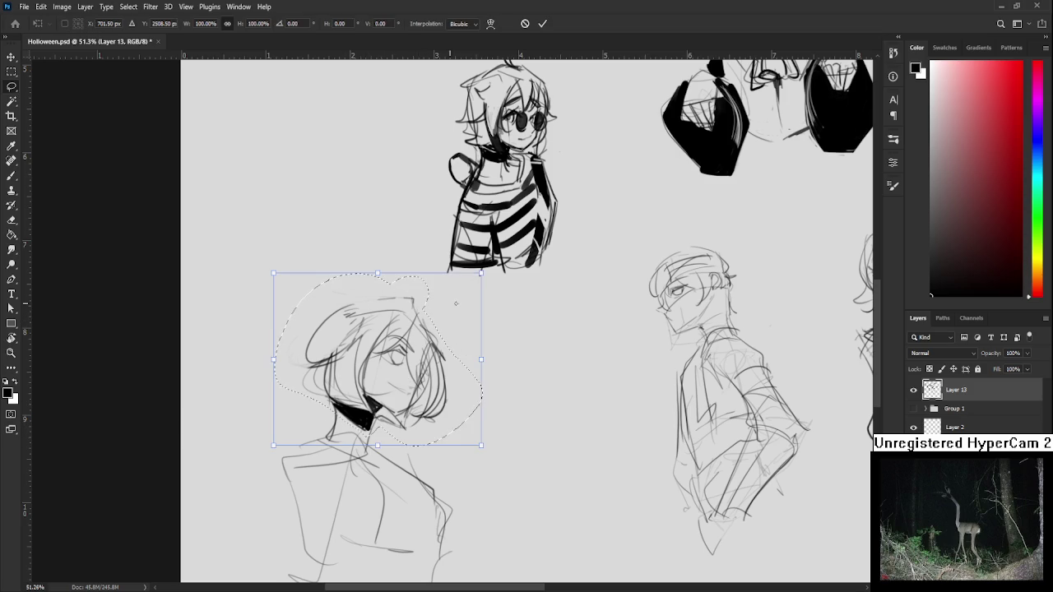
{"action": "left_click_drag", "start_coordinate": [482, 274], "coordinate": [463, 289]}
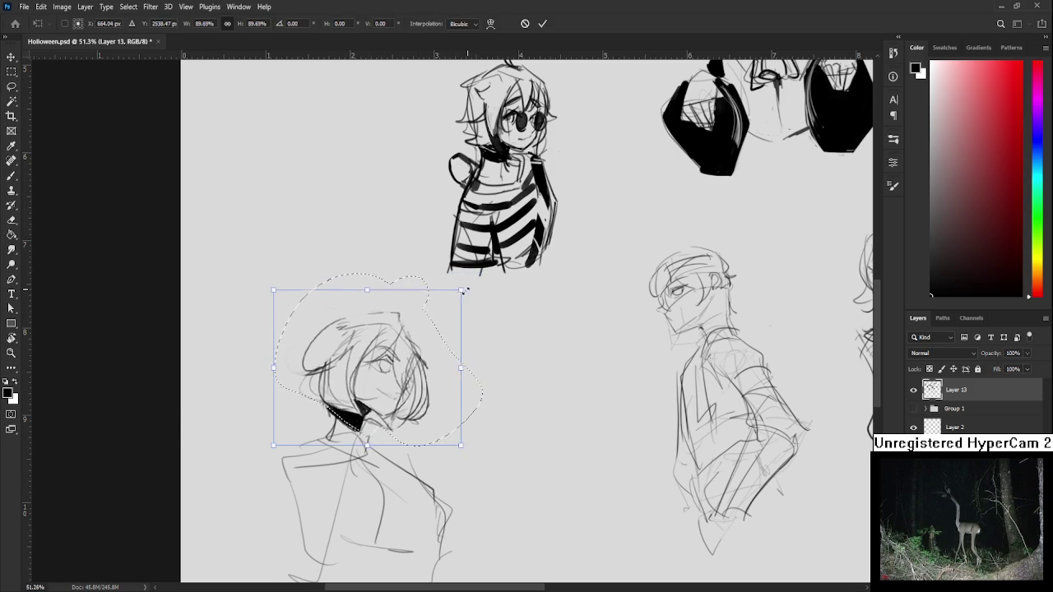
{"action": "left_click_drag", "start_coordinate": [445, 329], "coordinate": [454, 329]}
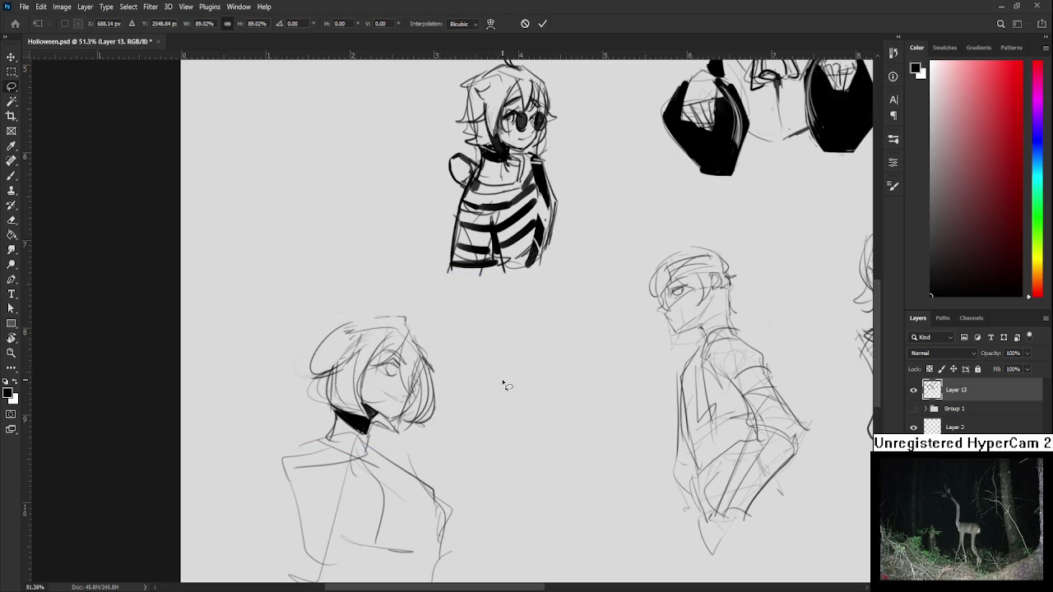
{"action": "key", "text": "Return"}
{"action": "scroll", "coordinate": [502, 379], "scroll_direction": "down", "scroll_amount": 5}
{"action": "scroll", "coordinate": [502, 378], "scroll_direction": "up", "scroll_amount": 2}
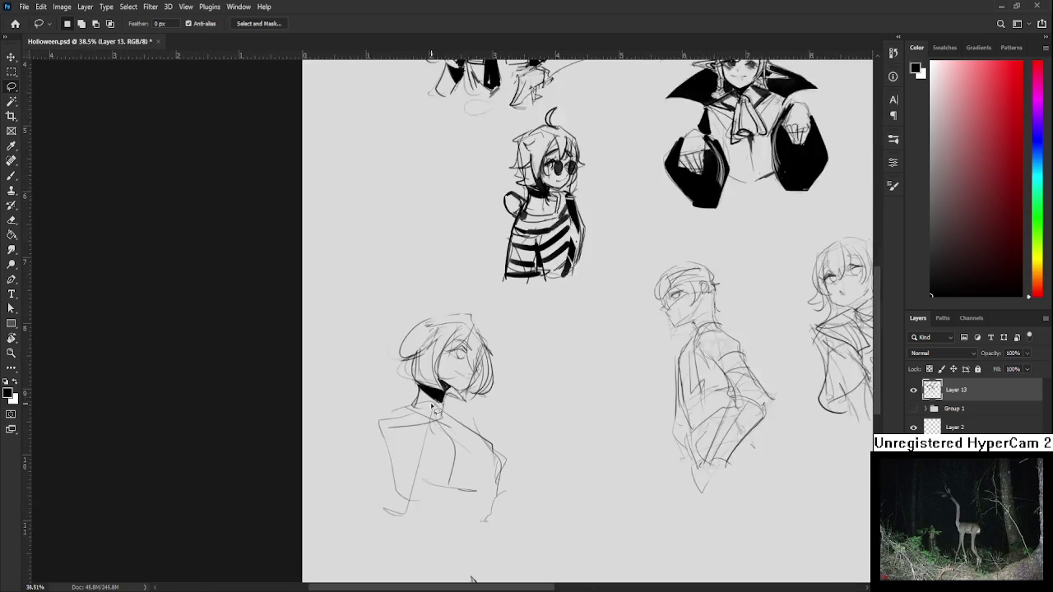
{"action": "scroll", "coordinate": [434, 409], "scroll_direction": "up", "scroll_amount": 2}
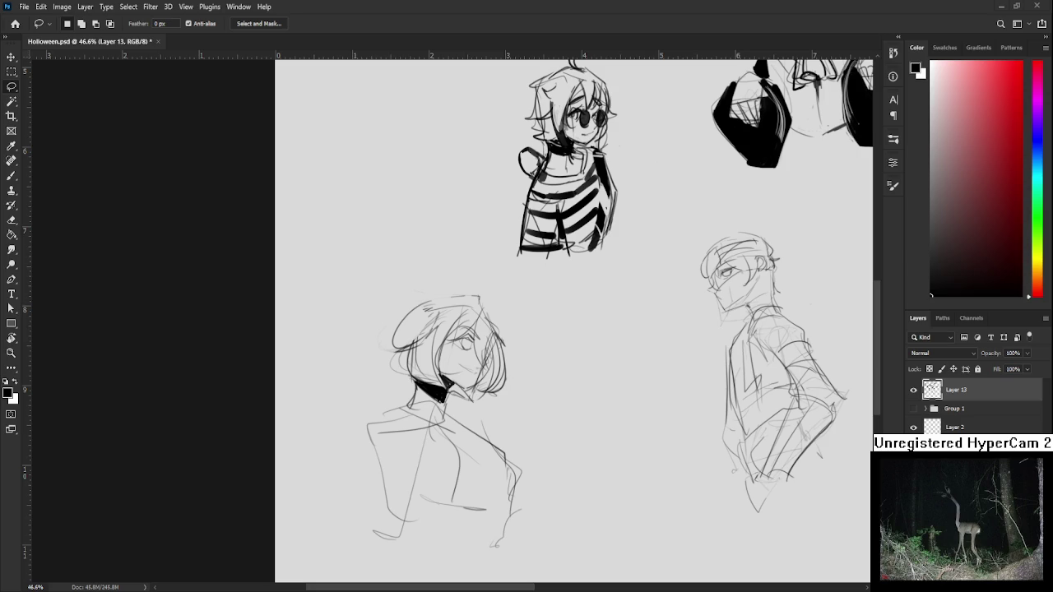
{"action": "scroll", "coordinate": [468, 359], "scroll_direction": "up", "scroll_amount": 2}
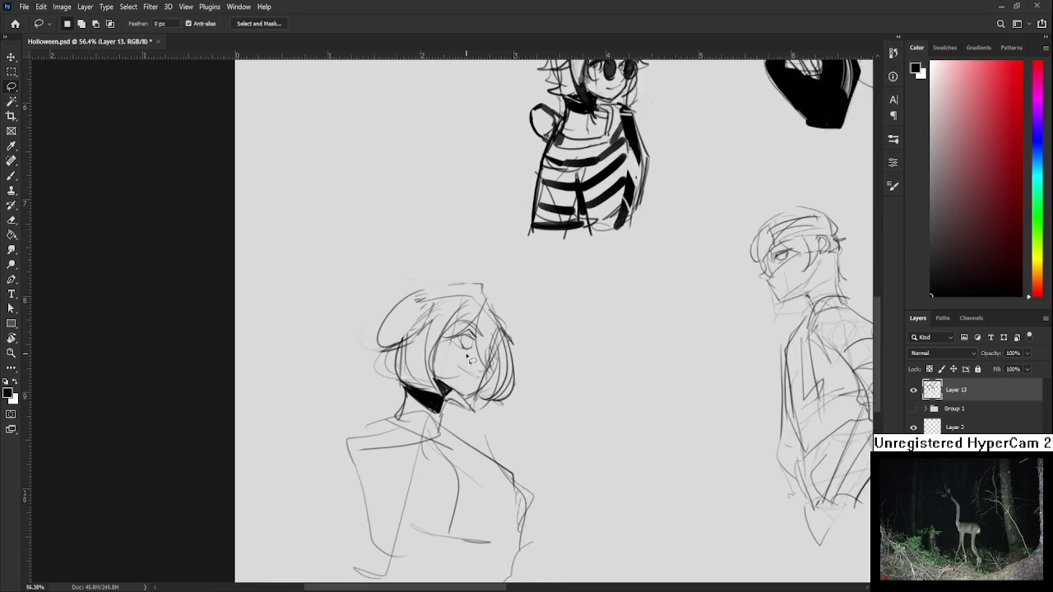
Draw collar strokes around the neck and a ribbon bow below it.
{"action": "scroll", "coordinate": [469, 359], "scroll_direction": "up", "scroll_amount": 1}
{"action": "left_click_drag", "start_coordinate": [468, 359], "coordinate": [431, 283]}
{"action": "key", "text": "b"}
{"action": "mouse_move", "coordinate": [355, 339]}
{"action": "left_mouse_down"}
{"action": "mouse_move", "coordinate": [413, 365]}
{"action": "mouse_move", "coordinate": [449, 415]}
{"action": "mouse_move", "coordinate": [427, 418]}
{"action": "left_mouse_up"}
{"action": "mouse_move", "coordinate": [412, 365]}
{"action": "left_mouse_down"}
{"action": "mouse_move", "coordinate": [471, 390]}
{"action": "mouse_move", "coordinate": [400, 360]}
{"action": "left_mouse_up"}
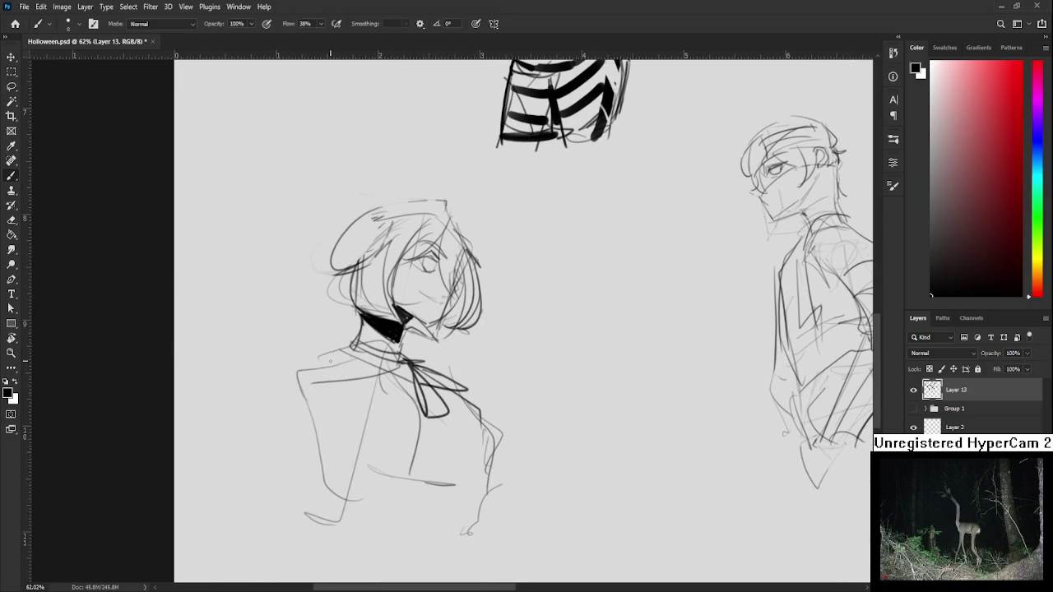
Draw the jacket's left edge, shoulder and front opening line.
{"action": "left_click_drag", "start_coordinate": [317, 371], "coordinate": [278, 502]}
{"action": "key", "text": "ctrl+z"}
{"action": "mouse_move", "coordinate": [321, 348]}
{"action": "left_mouse_down"}
{"action": "mouse_move", "coordinate": [288, 454]}
{"action": "mouse_move", "coordinate": [357, 351]}
{"action": "mouse_move", "coordinate": [380, 491]}
{"action": "left_mouse_up"}
{"action": "mouse_move", "coordinate": [316, 370]}
{"action": "left_mouse_down"}
{"action": "mouse_move", "coordinate": [261, 451]}
{"action": "mouse_move", "coordinate": [354, 517]}
{"action": "left_mouse_up"}
{"action": "mouse_move", "coordinate": [333, 353]}
{"action": "left_mouse_down"}
{"action": "mouse_move", "coordinate": [365, 383]}
{"action": "mouse_move", "coordinate": [405, 462]}
{"action": "mouse_move", "coordinate": [441, 493]}
{"action": "left_mouse_up"}
{"action": "key", "text": "ctrl+z"}
Draw the jacket's curved bottom and its right edge.
{"action": "left_click_drag", "start_coordinate": [389, 465], "coordinate": [434, 492]}
{"action": "key", "text": "ctrl+z"}
{"action": "key", "text": "ctrl+z"}
{"action": "left_click_drag", "start_coordinate": [377, 474], "coordinate": [481, 454]}
{"action": "key", "text": "ctrl+z"}
{"action": "mouse_move", "coordinate": [378, 492]}
{"action": "left_mouse_down"}
{"action": "mouse_move", "coordinate": [473, 520]}
{"action": "mouse_move", "coordinate": [445, 499]}
{"action": "mouse_move", "coordinate": [487, 498]}
{"action": "left_mouse_up"}
{"action": "key", "text": "ctrl+z"}
{"action": "key", "text": "ctrl+z"}
{"action": "mouse_move", "coordinate": [464, 396]}
{"action": "left_mouse_down"}
{"action": "mouse_move", "coordinate": [504, 431]}
{"action": "mouse_move", "coordinate": [482, 402]}
{"action": "mouse_move", "coordinate": [499, 493]}
{"action": "left_mouse_up"}
{"action": "key", "text": "ctrl+z"}
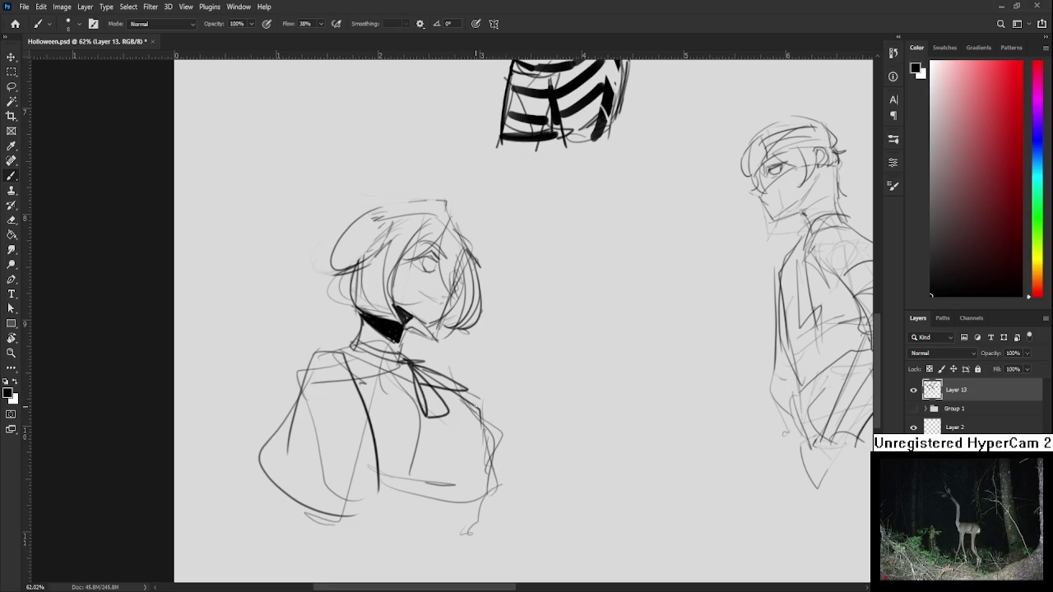
Add a dark stroke at the collar and a line across the face and hair.
{"action": "scroll", "coordinate": [475, 408], "scroll_direction": "up", "scroll_amount": 2}
{"action": "left_click_drag", "start_coordinate": [357, 416], "coordinate": [391, 408]}
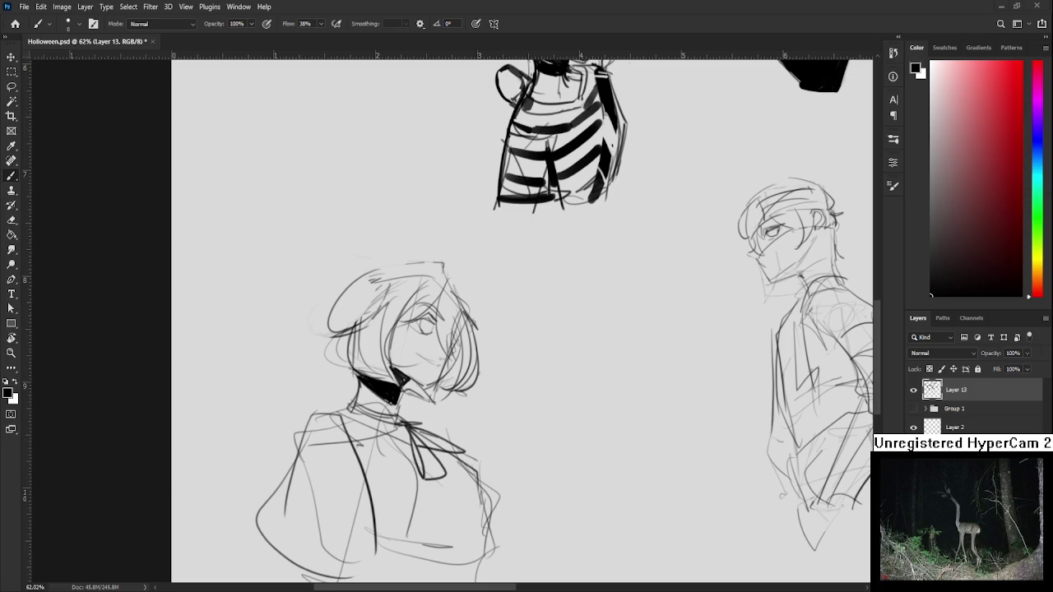
{"action": "scroll", "coordinate": [383, 352], "scroll_direction": "up", "scroll_amount": 1}
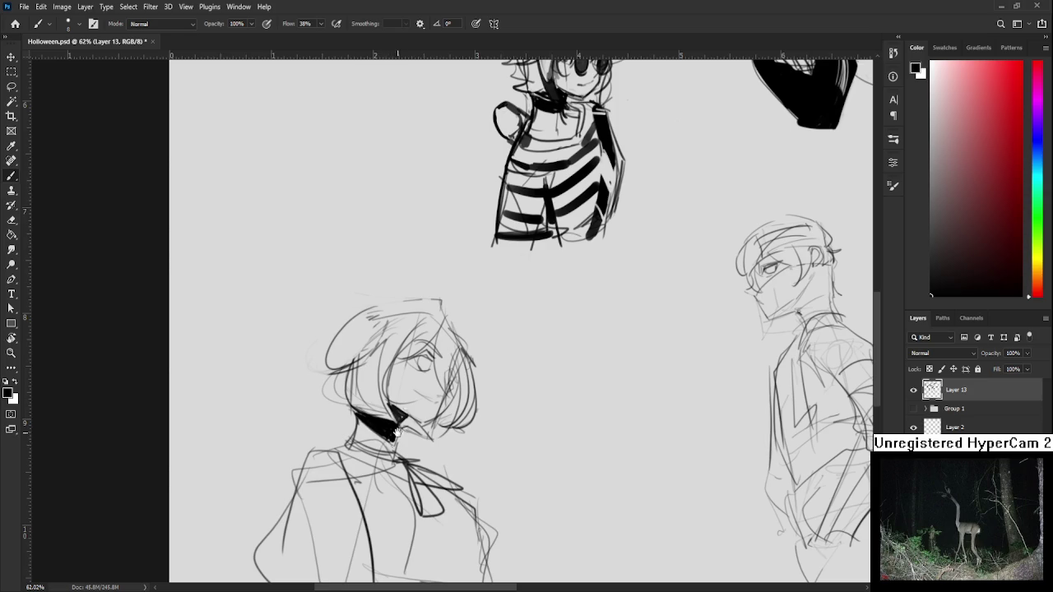
{"action": "left_click_drag", "start_coordinate": [394, 442], "coordinate": [385, 406]}
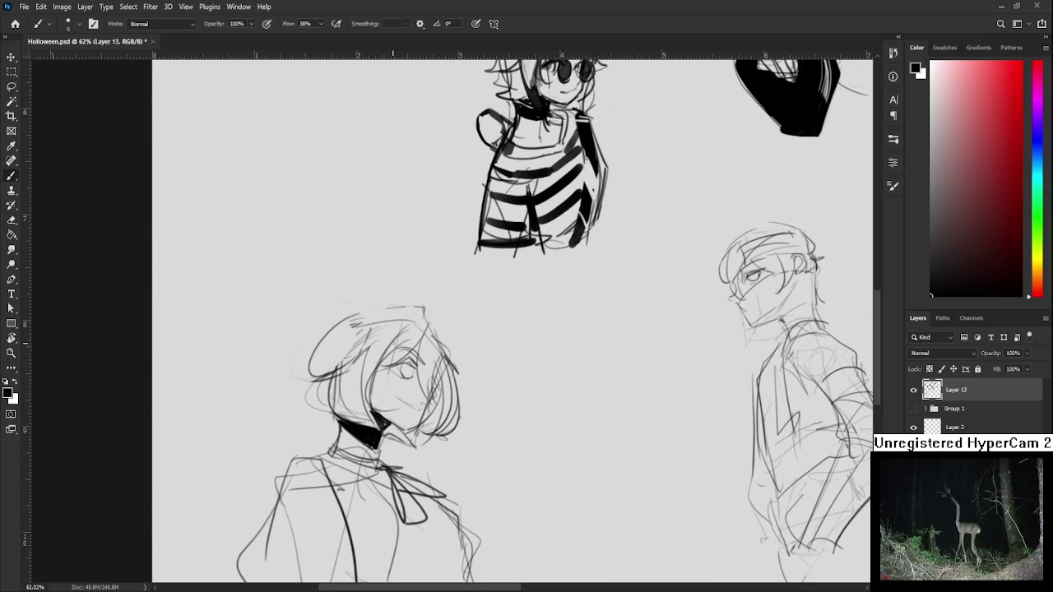
{"action": "left_click_drag", "start_coordinate": [396, 379], "coordinate": [368, 408]}
Draw a rounded beret on the head with brim, top curve, right side and hatching.
{"action": "left_click_drag", "start_coordinate": [351, 346], "coordinate": [378, 360]}
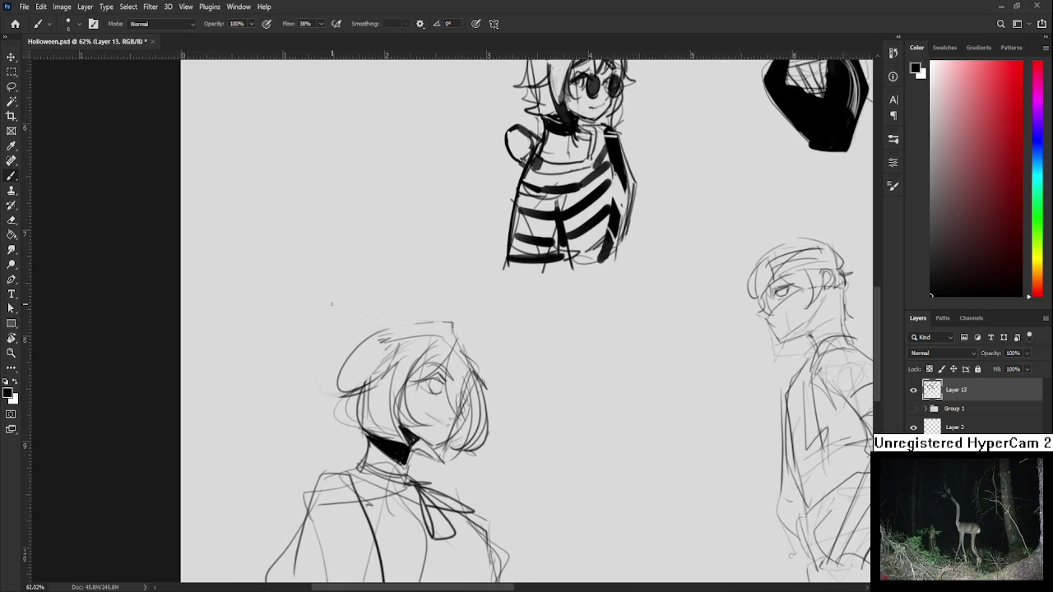
{"action": "left_click_drag", "start_coordinate": [381, 304], "coordinate": [336, 353]}
{"action": "left_click_drag", "start_coordinate": [383, 303], "coordinate": [470, 312]}
{"action": "key", "text": "ctrl+z"}
{"action": "mouse_move", "coordinate": [403, 304]}
{"action": "left_mouse_down"}
{"action": "mouse_move", "coordinate": [479, 319]}
{"action": "mouse_move", "coordinate": [486, 369]}
{"action": "left_mouse_up"}
{"action": "mouse_move", "coordinate": [483, 322]}
{"action": "left_mouse_down"}
{"action": "mouse_move", "coordinate": [494, 350]}
{"action": "mouse_move", "coordinate": [473, 362]}
{"action": "left_mouse_up"}
{"action": "mouse_move", "coordinate": [354, 350]}
{"action": "left_mouse_down"}
{"action": "mouse_move", "coordinate": [393, 322]}
{"action": "mouse_move", "coordinate": [470, 319]}
{"action": "mouse_move", "coordinate": [483, 368]}
{"action": "left_mouse_up"}
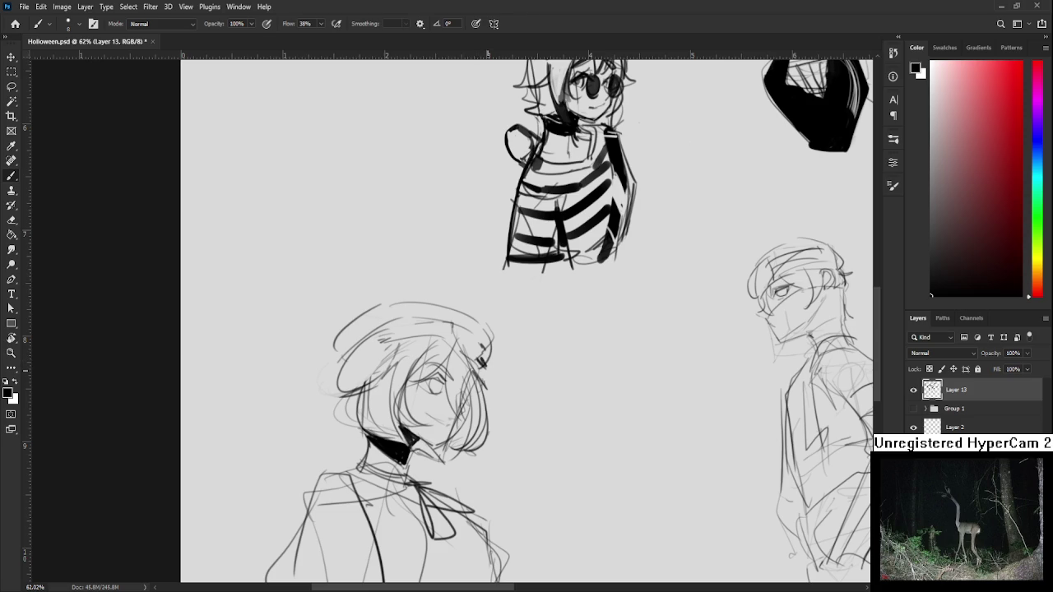
{"action": "scroll", "coordinate": [498, 356], "scroll_direction": "down", "scroll_amount": 3}
{"action": "scroll", "coordinate": [499, 350], "scroll_direction": "down", "scroll_amount": 2}
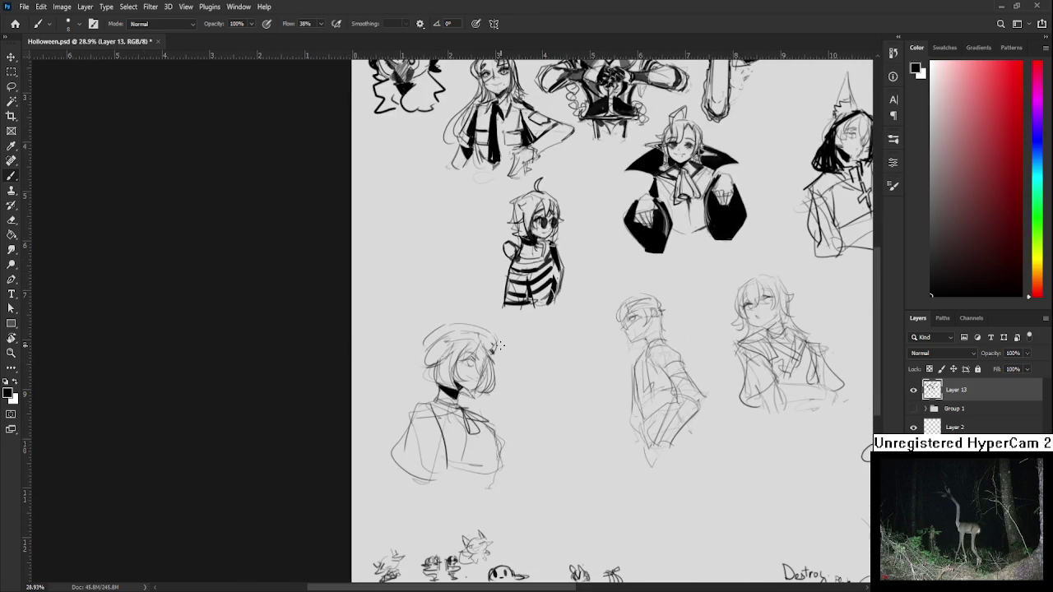
Lasso the hat and head, scale them to 95.67%, and deselect.
{"action": "key", "text": "l"}
{"action": "mouse_move", "coordinate": [389, 359]}
{"action": "left_mouse_down"}
{"action": "mouse_move", "coordinate": [450, 396]}
{"action": "mouse_move", "coordinate": [406, 356]}
{"action": "left_mouse_up"}
{"action": "key", "text": "ctrl+t"}
{"action": "left_click_drag", "start_coordinate": [517, 302], "coordinate": [518, 306]}
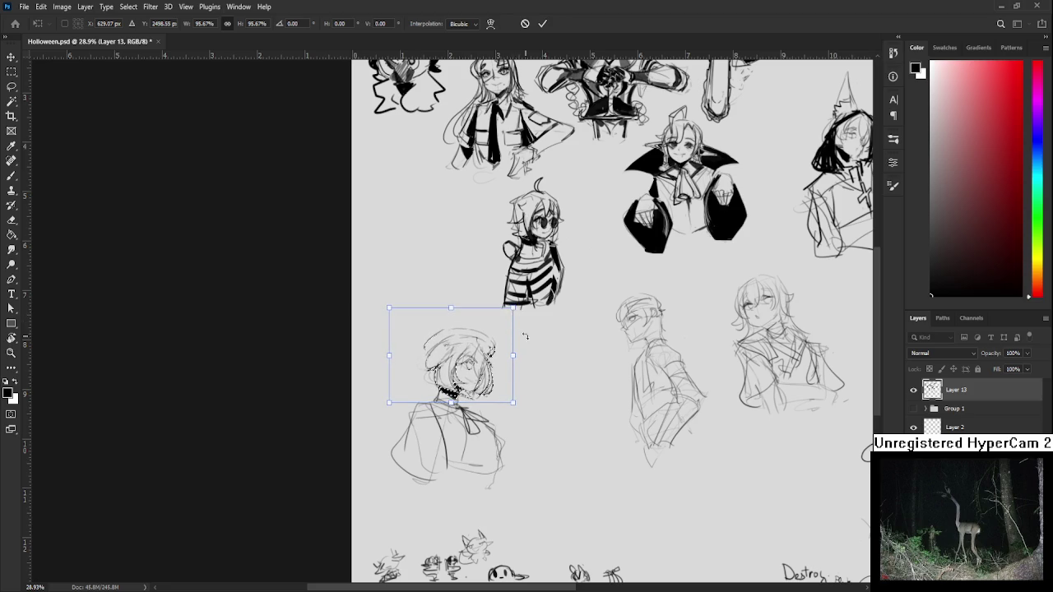
{"action": "key", "text": "Return"}
{"action": "key", "text": "ctrl+d"}
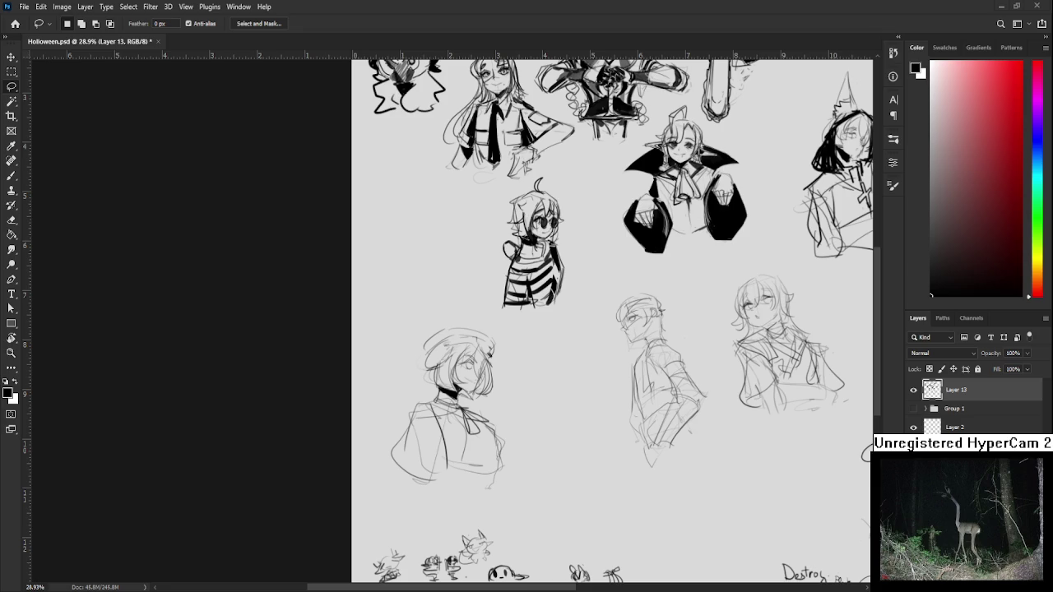
{"action": "scroll", "coordinate": [492, 411], "scroll_direction": "up", "scroll_amount": 2}
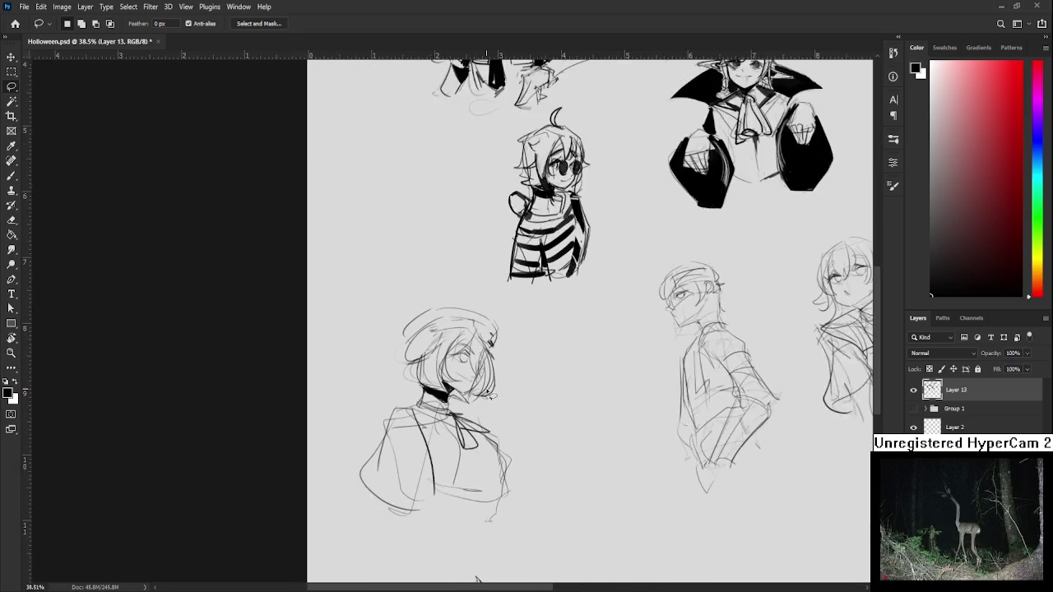
Draw fold lines on the torso and along the cape bottom.
{"action": "scroll", "coordinate": [492, 412], "scroll_direction": "up", "scroll_amount": 1}
{"action": "key", "text": "b"}
{"action": "left_click_drag", "start_coordinate": [398, 411], "coordinate": [419, 503]}
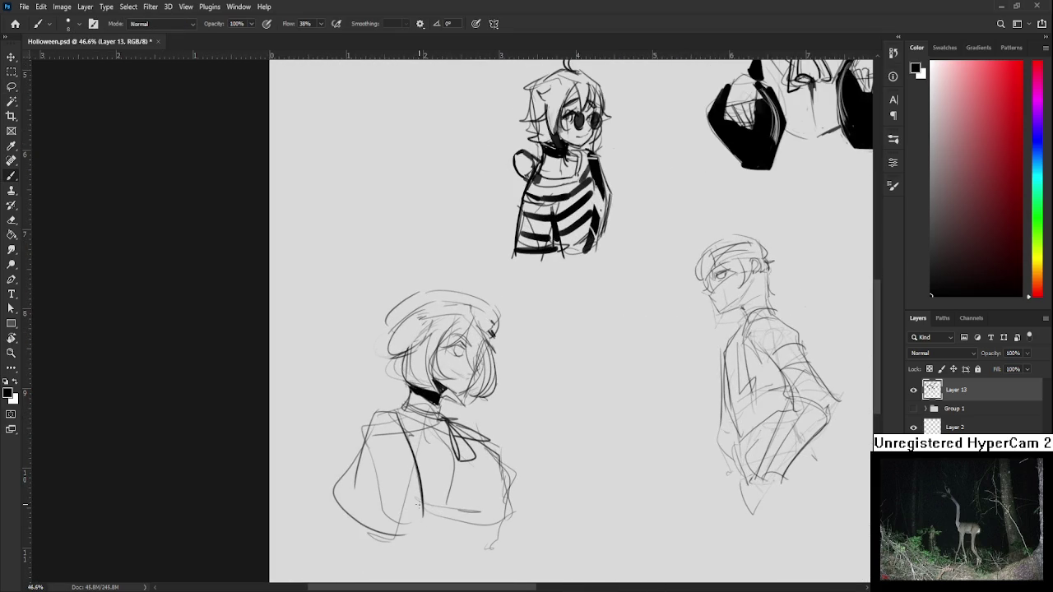
{"action": "mouse_move", "coordinate": [412, 411]}
{"action": "left_mouse_down"}
{"action": "mouse_move", "coordinate": [428, 507]}
{"action": "mouse_move", "coordinate": [452, 497]}
{"action": "mouse_move", "coordinate": [505, 516]}
{"action": "left_mouse_up"}
{"action": "left_click_drag", "start_coordinate": [429, 519], "coordinate": [504, 518]}
{"action": "left_click_drag", "start_coordinate": [492, 442], "coordinate": [504, 524]}
{"action": "key", "text": "ctrl+z"}
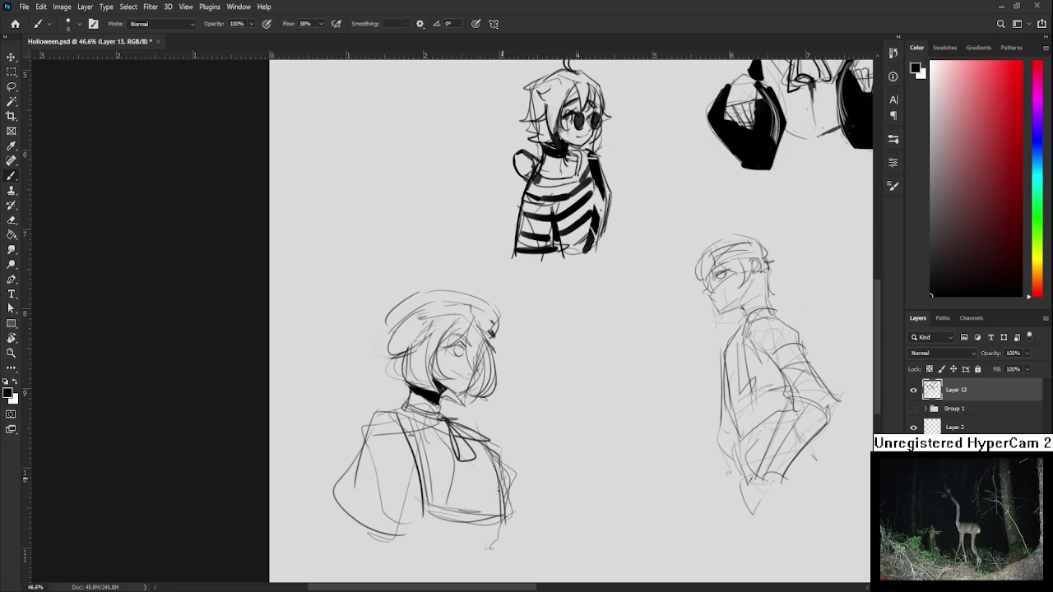
{"action": "left_click_drag", "start_coordinate": [340, 485], "coordinate": [412, 517]}
{"action": "key", "text": "ctrl+z"}
{"action": "mouse_move", "coordinate": [348, 507]}
{"action": "left_mouse_down"}
{"action": "mouse_move", "coordinate": [425, 515]}
{"action": "mouse_move", "coordinate": [428, 528]}
{"action": "left_mouse_up"}
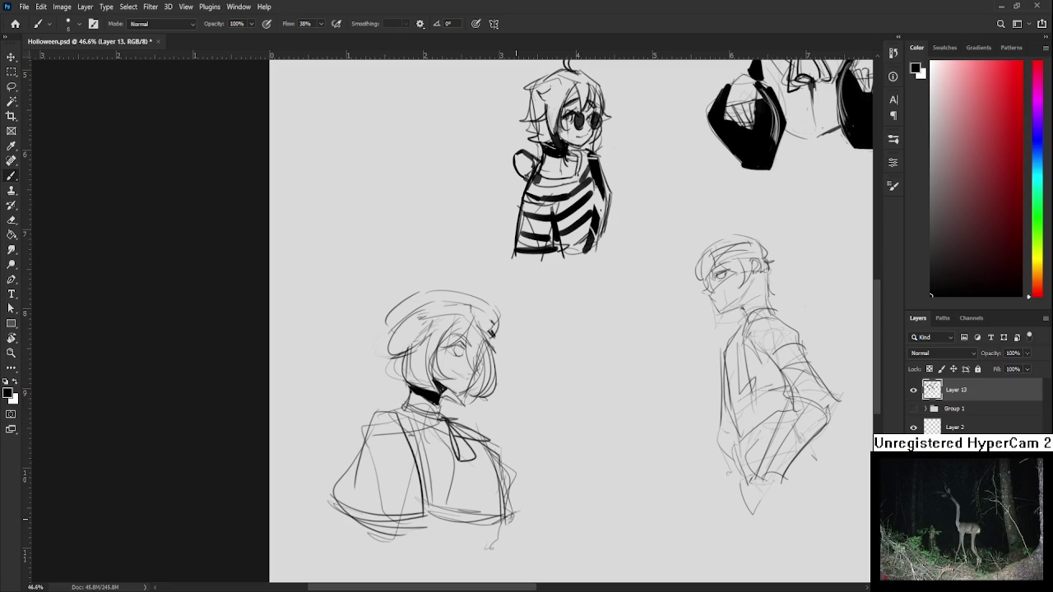
Rotate the canvas view to tilt the sketch, then straighten it again.
{"action": "scroll", "coordinate": [518, 367], "scroll_direction": "down", "scroll_amount": 2}
{"action": "scroll", "coordinate": [518, 367], "scroll_direction": "down", "scroll_amount": 2}
{"action": "scroll", "coordinate": [517, 367], "scroll_direction": "up", "scroll_amount": 2}
{"action": "scroll", "coordinate": [518, 368], "scroll_direction": "up", "scroll_amount": 3}
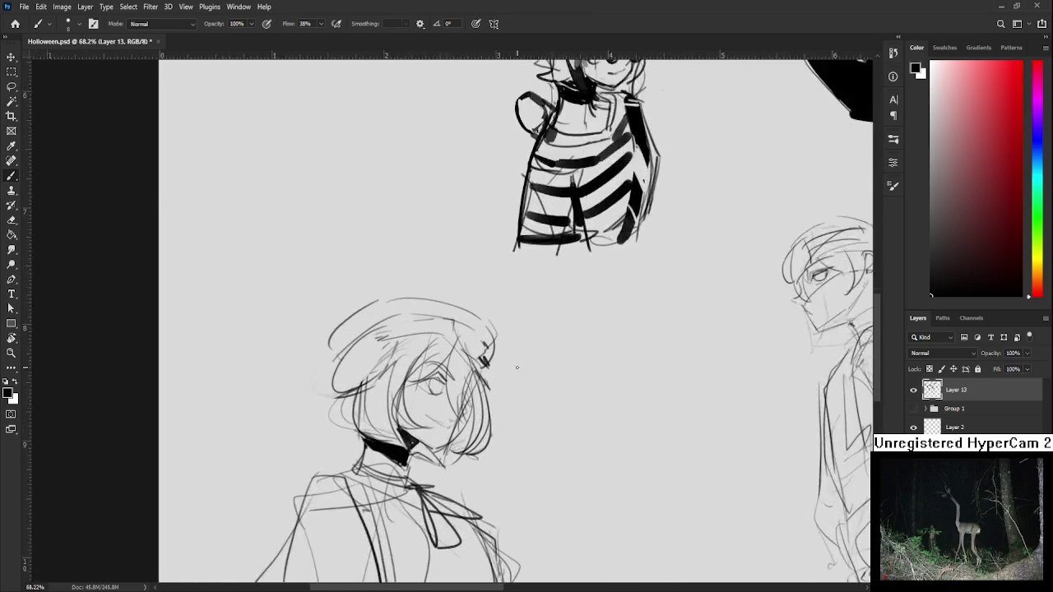
{"action": "scroll", "coordinate": [518, 367], "scroll_direction": "up", "scroll_amount": 2}
{"action": "left_click_drag", "start_coordinate": [517, 368], "coordinate": [494, 272]}
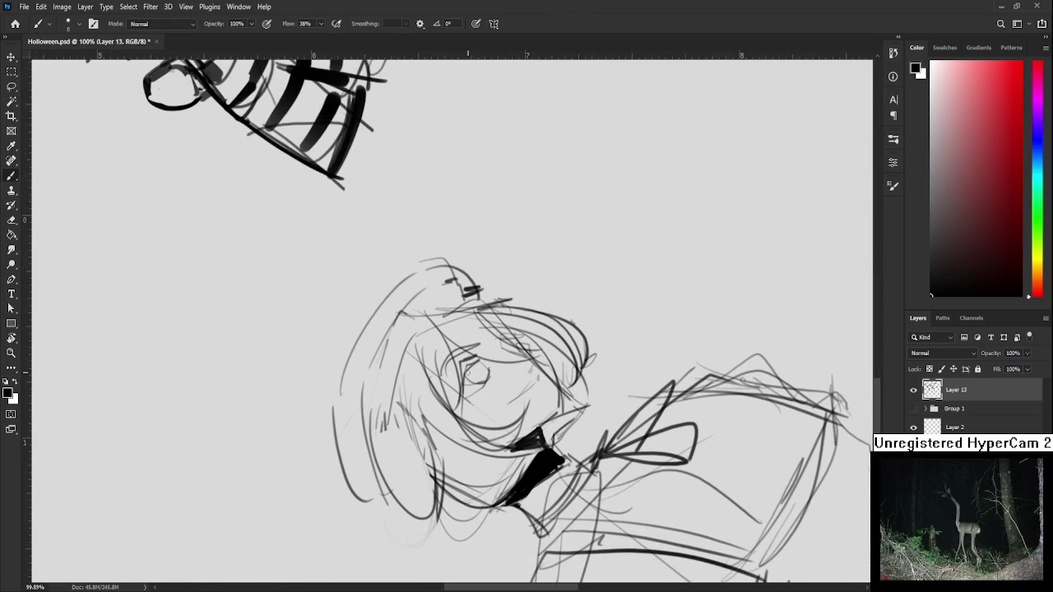
{"action": "key", "text": "r"}
{"action": "mouse_move", "coordinate": [483, 360]}
{"action": "left_mouse_down"}
{"action": "mouse_move", "coordinate": [504, 401]}
{"action": "mouse_move", "coordinate": [492, 410]}
{"action": "left_mouse_up"}
{"action": "key", "text": "b"}
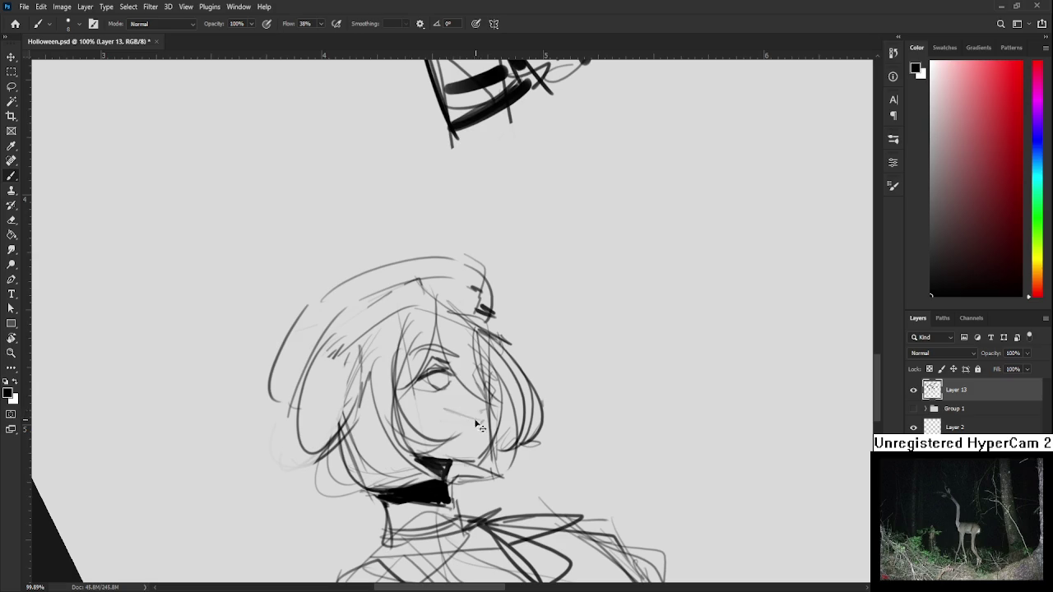
{"action": "key", "text": "e"}
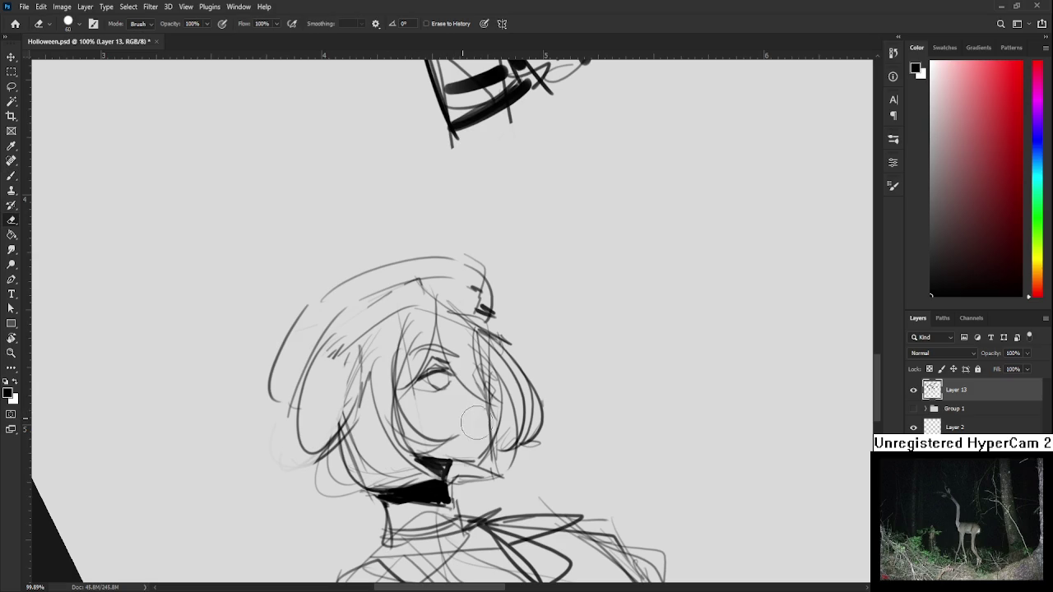
{"action": "key", "text": "b"}
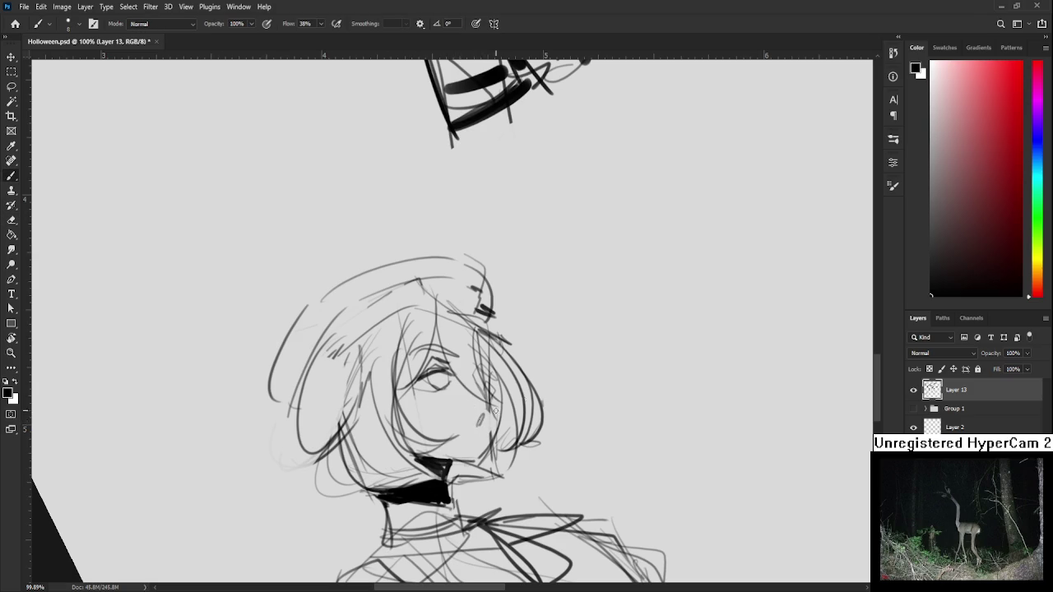
{"action": "key", "text": "r"}
{"action": "left_click_drag", "start_coordinate": [480, 419], "coordinate": [460, 422]}
Lasso the whole lower-left figure and scale it to about 87%, shifted right.
{"action": "scroll", "coordinate": [510, 433], "scroll_direction": "down", "scroll_amount": 3}
{"action": "scroll", "coordinate": [508, 434], "scroll_direction": "down", "scroll_amount": 3}
{"action": "scroll", "coordinate": [506, 436], "scroll_direction": "down", "scroll_amount": 2}
{"action": "scroll", "coordinate": [491, 442], "scroll_direction": "down", "scroll_amount": 1}
{"action": "key", "text": "l"}
{"action": "left_click_drag", "start_coordinate": [388, 342], "coordinate": [509, 378]}
{"action": "key", "text": "ctrl+t"}
{"action": "key", "text": "Return"}
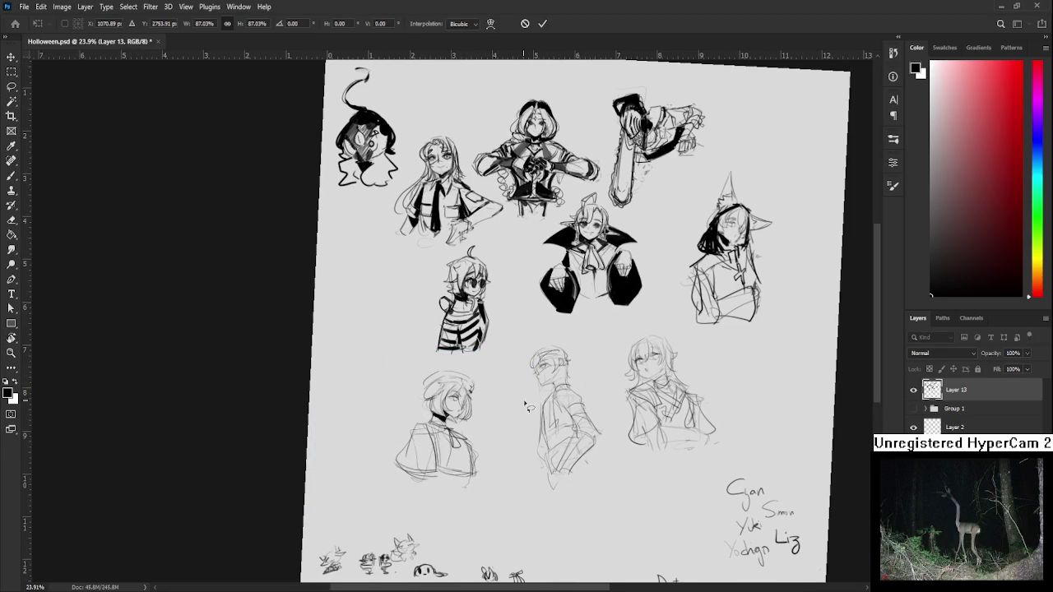
Set the canvas view upright and zoom in on the pointed-hat cat-eared figure.
{"action": "scroll", "coordinate": [522, 397], "scroll_direction": "down", "scroll_amount": 1}
{"action": "key", "text": "r"}
{"action": "left_click_drag", "start_coordinate": [525, 397], "coordinate": [512, 384]}
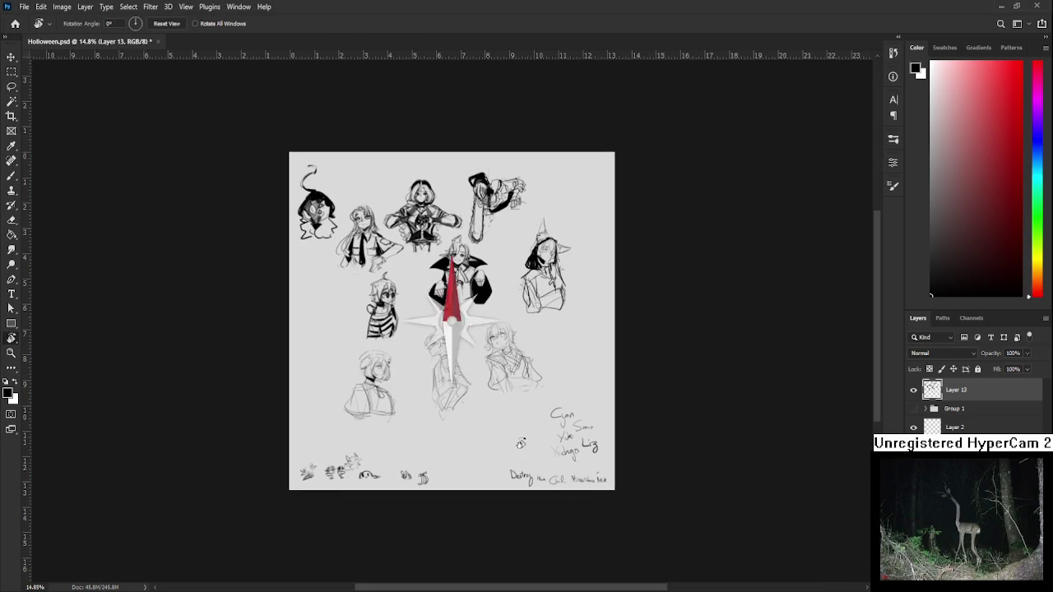
{"action": "scroll", "coordinate": [530, 283], "scroll_direction": "up", "scroll_amount": 1}
{"action": "scroll", "coordinate": [530, 283], "scroll_direction": "up", "scroll_amount": 3}
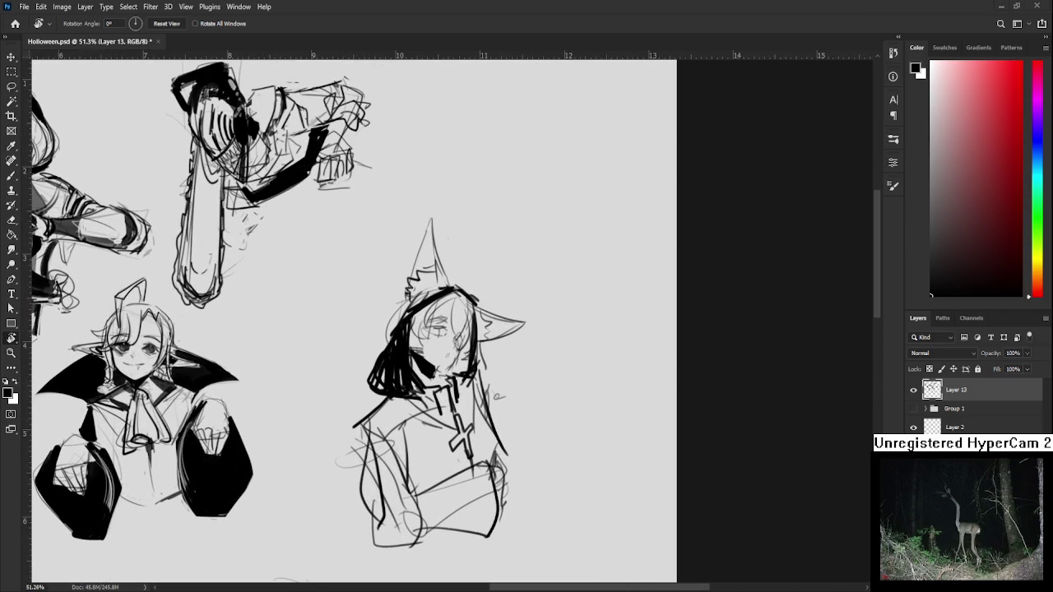
{"action": "scroll", "coordinate": [363, 317], "scroll_direction": "down", "scroll_amount": 1}
{"action": "scroll", "coordinate": [442, 360], "scroll_direction": "down", "scroll_amount": 1}
{"action": "scroll", "coordinate": [461, 362], "scroll_direction": "down", "scroll_amount": 1}
{"action": "scroll", "coordinate": [470, 362], "scroll_direction": "down", "scroll_amount": 1}
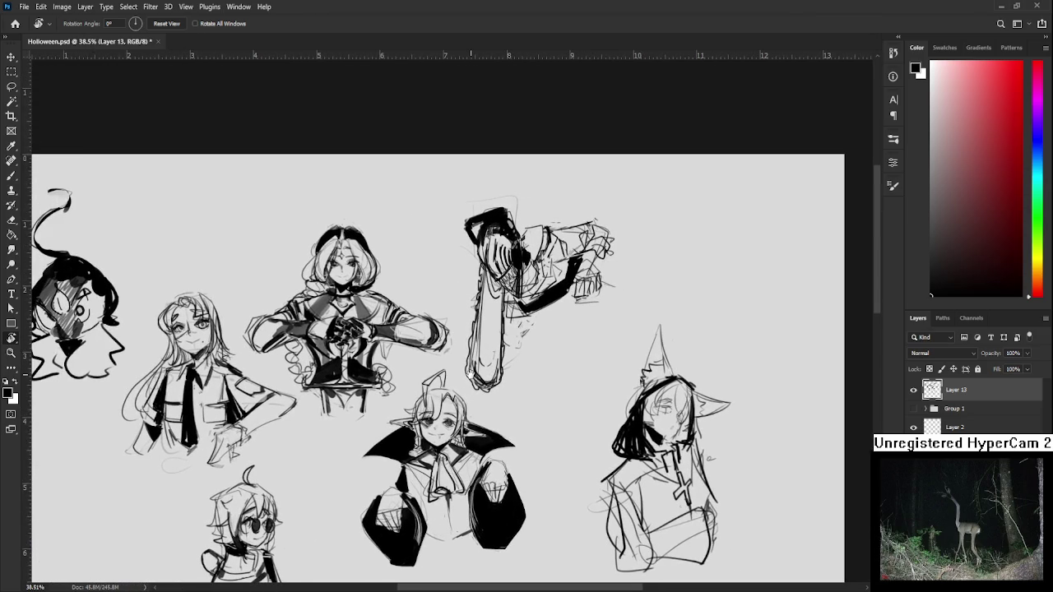
{"action": "left_click_drag", "start_coordinate": [557, 447], "coordinate": [365, 426]}
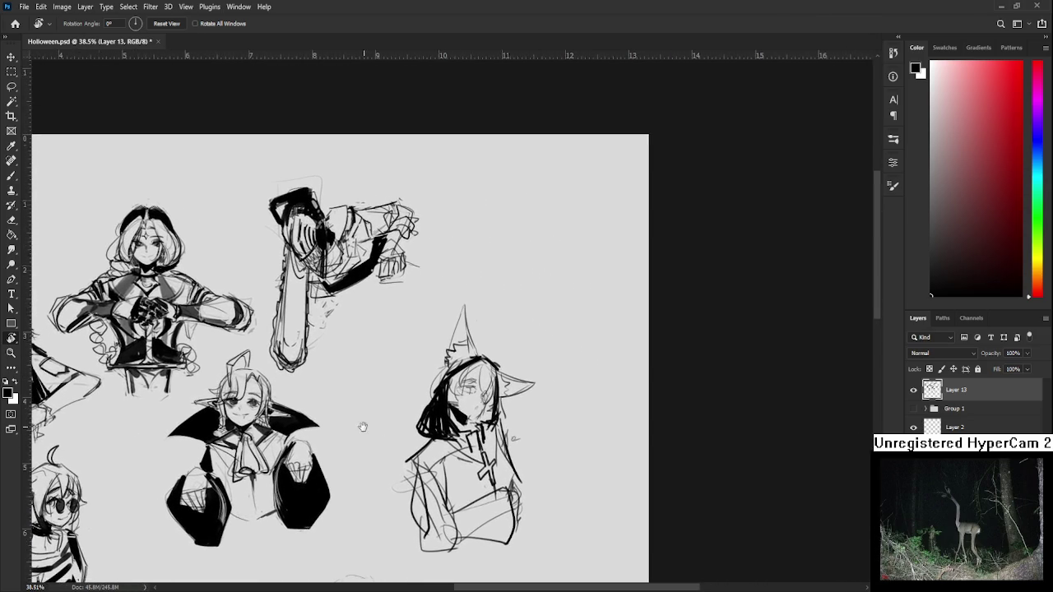
{"action": "scroll", "coordinate": [499, 417], "scroll_direction": "up", "scroll_amount": 2}
{"action": "scroll", "coordinate": [500, 417], "scroll_direction": "up", "scroll_amount": 2}
{"action": "scroll", "coordinate": [499, 417], "scroll_direction": "up", "scroll_amount": 2}
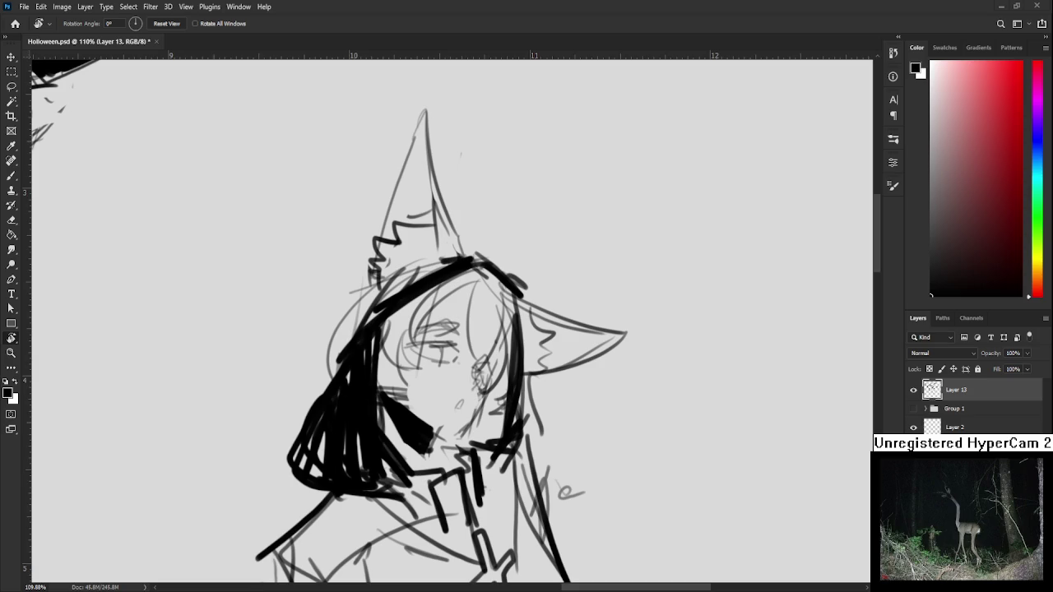
Draw a closed, lashed eye across the masked figure's face.
{"action": "left_click_drag", "start_coordinate": [441, 379], "coordinate": [401, 417]}
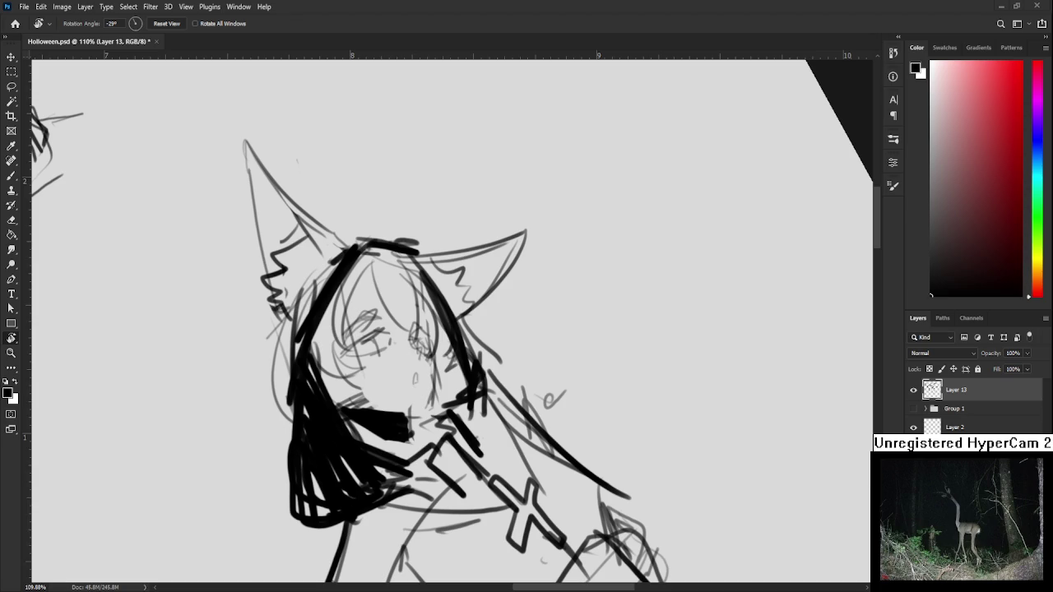
{"action": "scroll", "coordinate": [434, 413], "scroll_direction": "up", "scroll_amount": 2}
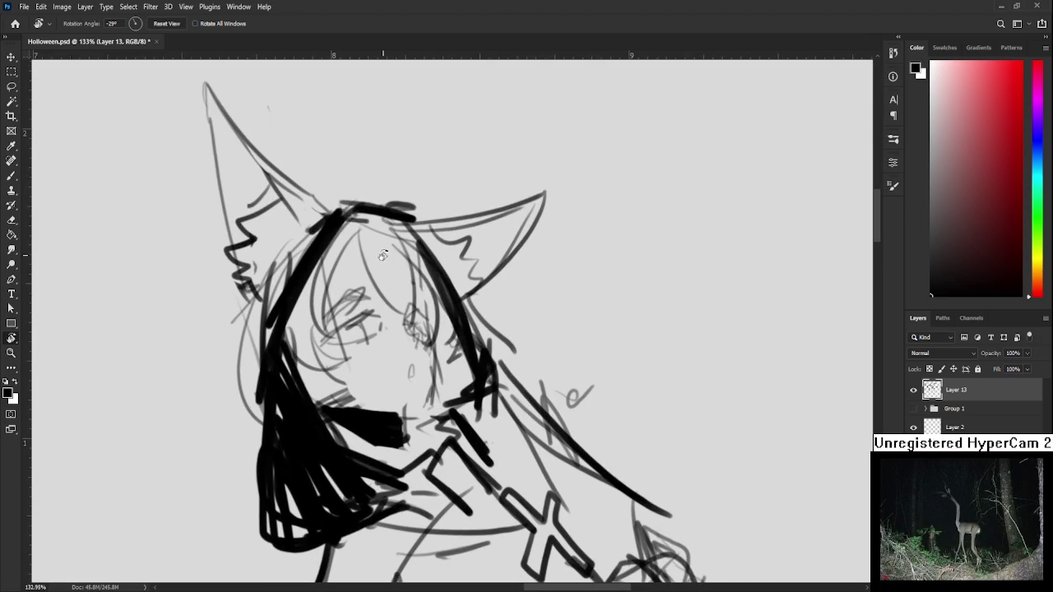
{"action": "key", "text": "b"}
{"action": "mouse_move", "coordinate": [328, 339]}
{"action": "left_mouse_down"}
{"action": "mouse_move", "coordinate": [378, 319]}
{"action": "mouse_move", "coordinate": [357, 316]}
{"action": "mouse_move", "coordinate": [367, 308]}
{"action": "left_mouse_up"}
{"action": "key", "text": "ctrl+z"}
{"action": "key", "text": "ctrl+z"}
{"action": "key", "text": "ctrl+z"}
{"action": "left_click_drag", "start_coordinate": [363, 314], "coordinate": [375, 312]}
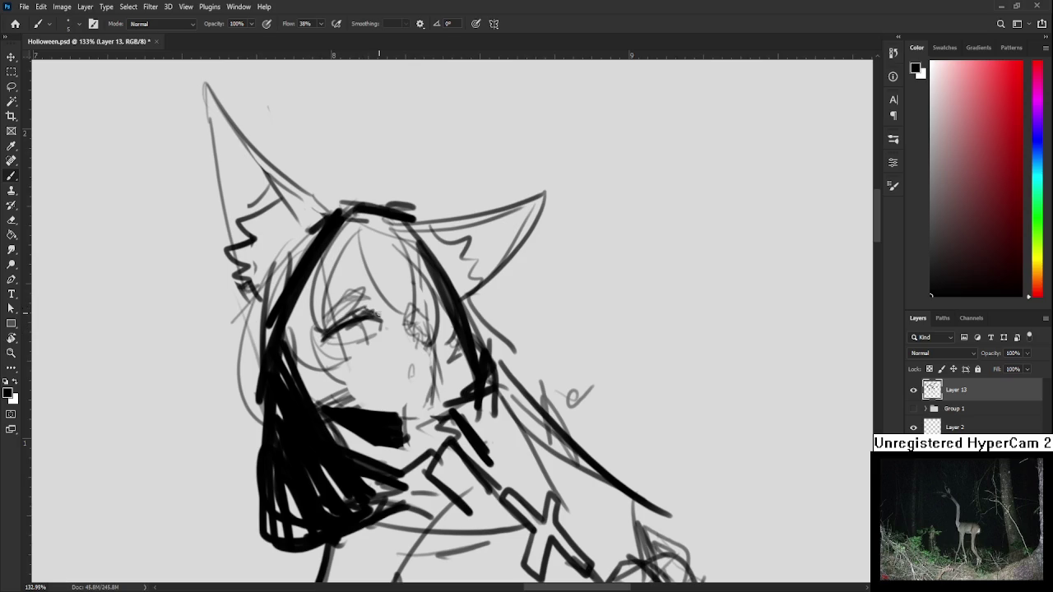
{"action": "key", "text": "e"}
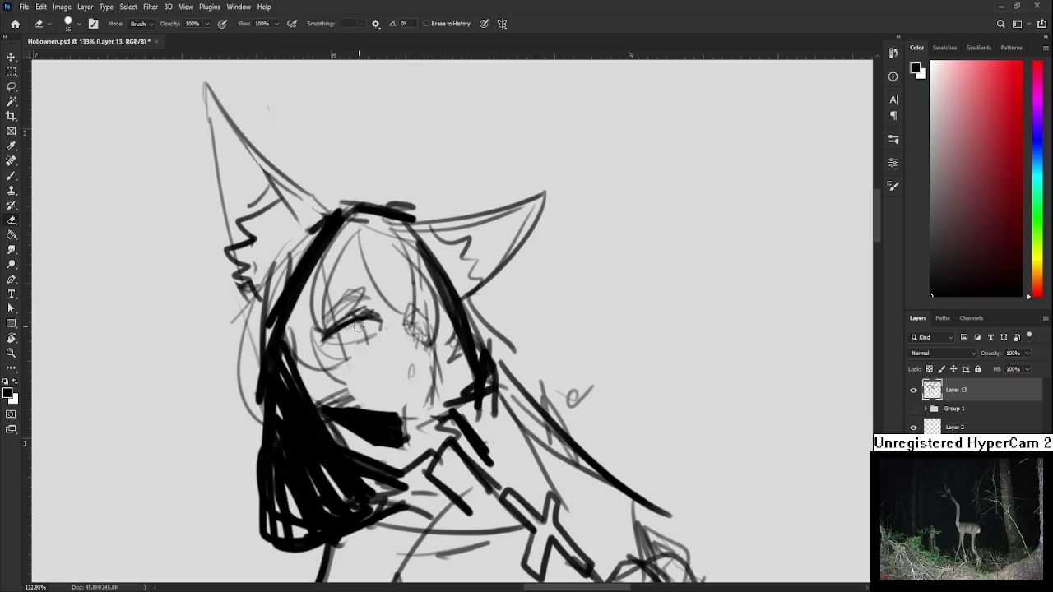
{"action": "key", "text": "b"}
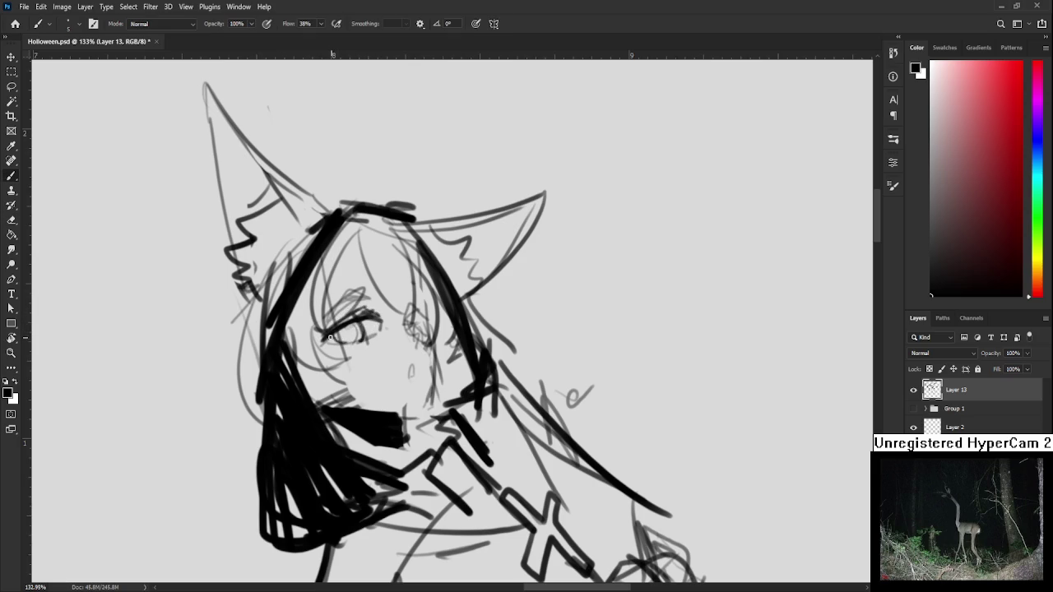
Draw an eyebrow above the eye.
{"action": "key", "text": "r"}
{"action": "mouse_move", "coordinate": [333, 339]}
{"action": "left_mouse_down"}
{"action": "mouse_move", "coordinate": [420, 357]}
{"action": "mouse_move", "coordinate": [387, 321]}
{"action": "left_mouse_up"}
{"action": "key", "text": "e"}
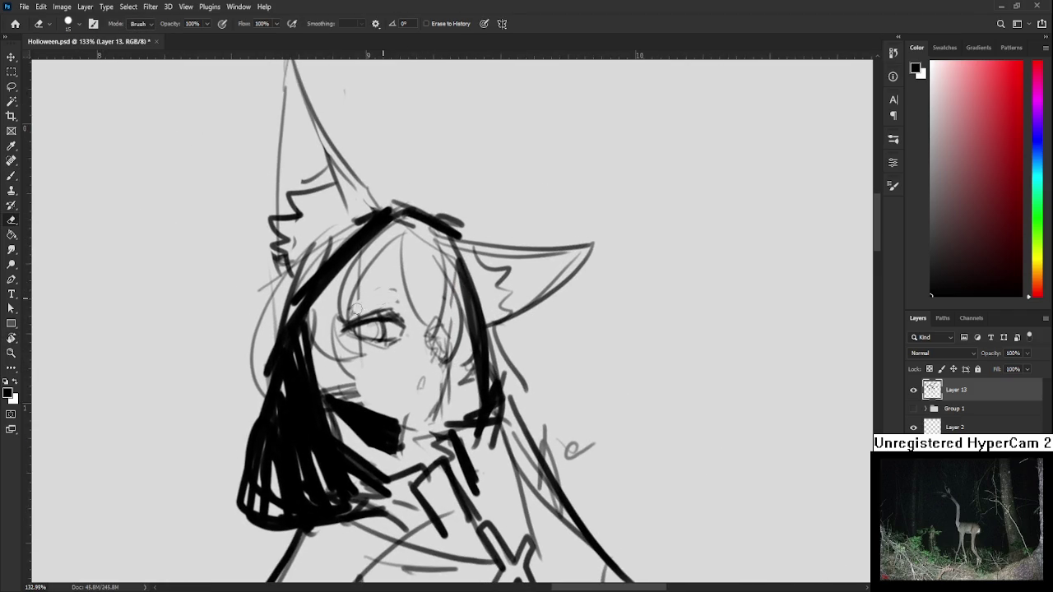
{"action": "key", "text": "b"}
{"action": "mouse_move", "coordinate": [345, 319]}
{"action": "left_mouse_down"}
{"action": "mouse_move", "coordinate": [400, 303]}
{"action": "mouse_move", "coordinate": [407, 288]}
{"action": "mouse_move", "coordinate": [375, 291]}
{"action": "mouse_move", "coordinate": [397, 284]}
{"action": "left_mouse_up"}
{"action": "key", "text": "ctrl+z"}
{"action": "mouse_move", "coordinate": [347, 312]}
{"action": "left_mouse_down"}
{"action": "mouse_move", "coordinate": [399, 293]}
{"action": "mouse_move", "coordinate": [425, 326]}
{"action": "mouse_move", "coordinate": [427, 351]}
{"action": "left_mouse_up"}
Add a small mouth stroke.
{"action": "key", "text": "r"}
{"action": "key", "text": "r"}
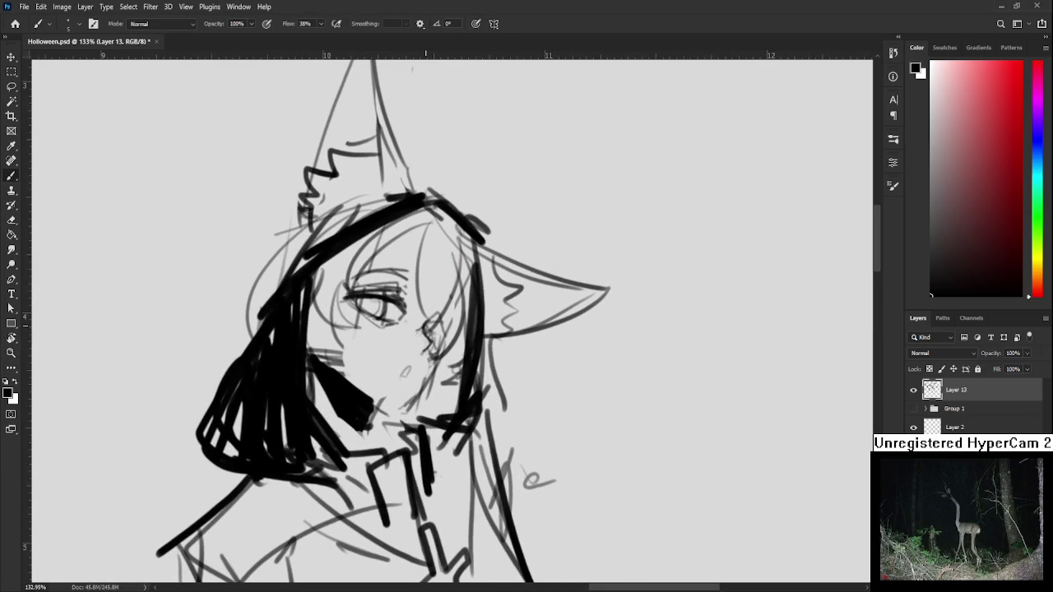
{"action": "key", "text": "e"}
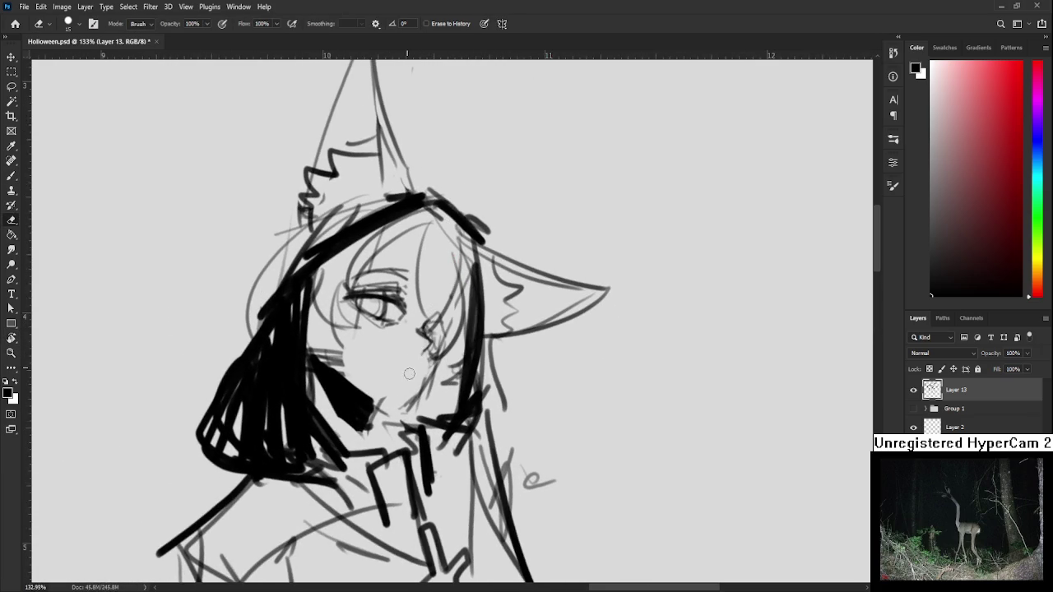
{"action": "key", "text": "b"}
{"action": "mouse_move", "coordinate": [408, 367]}
{"action": "left_mouse_down"}
{"action": "mouse_move", "coordinate": [413, 377]}
{"action": "mouse_move", "coordinate": [426, 345]}
{"action": "mouse_move", "coordinate": [442, 352]}
{"action": "left_mouse_up"}
Erase the faint strokes below the eye and tilt the view about -32°.
{"action": "key", "text": "r"}
{"action": "key", "text": "r"}
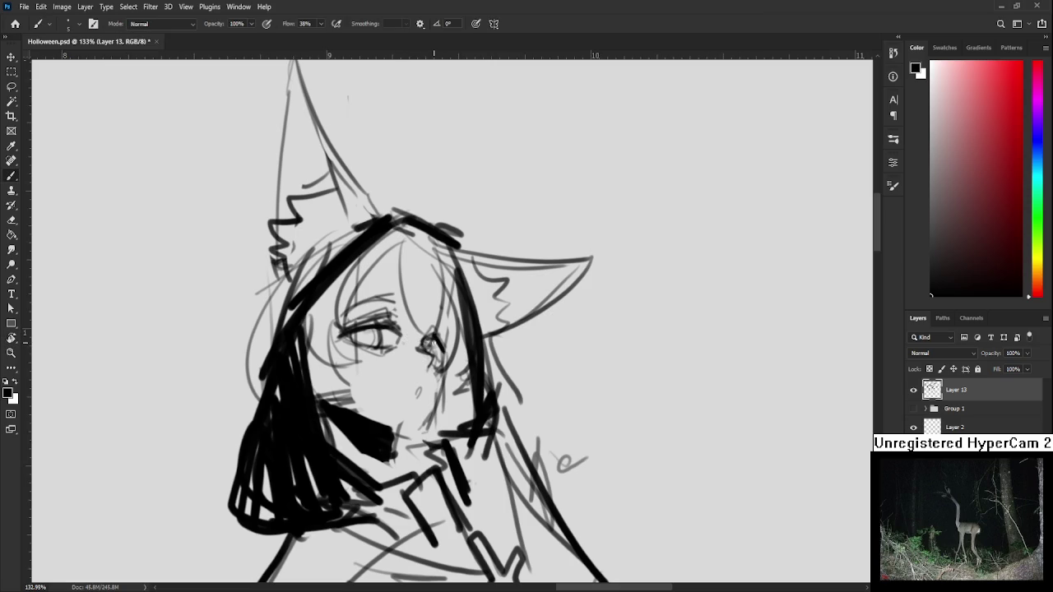
{"action": "key", "text": "e"}
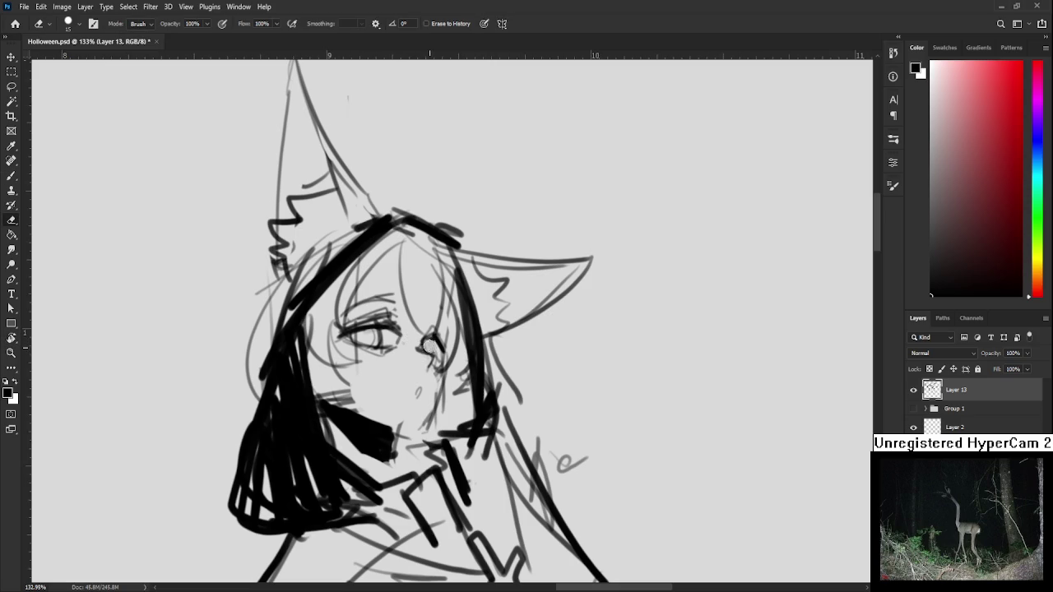
{"action": "key", "text": "b"}
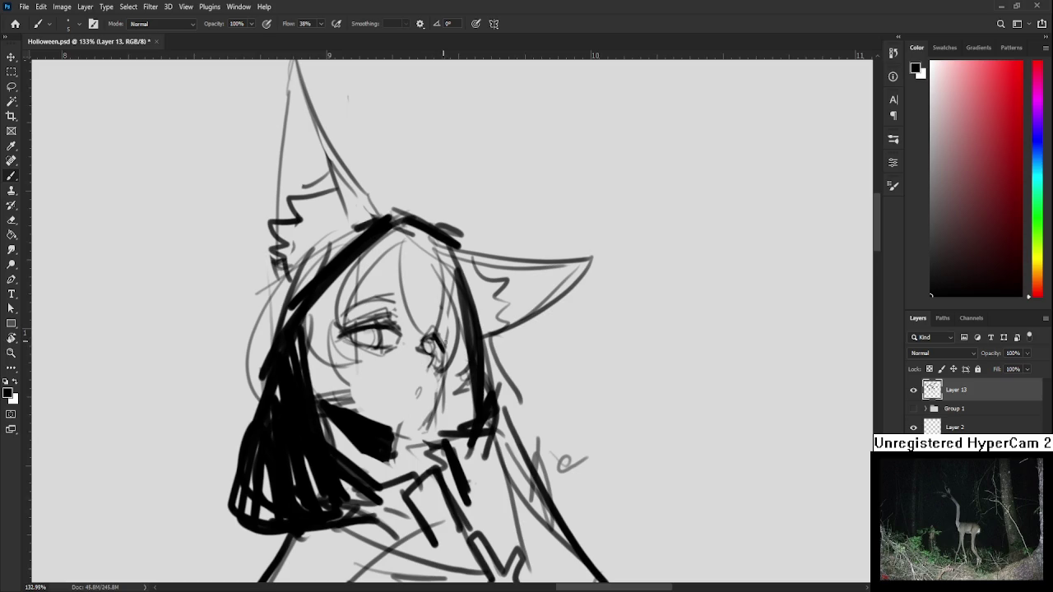
{"action": "key", "text": "e"}
{"action": "left_click_drag", "start_coordinate": [438, 368], "coordinate": [434, 382]}
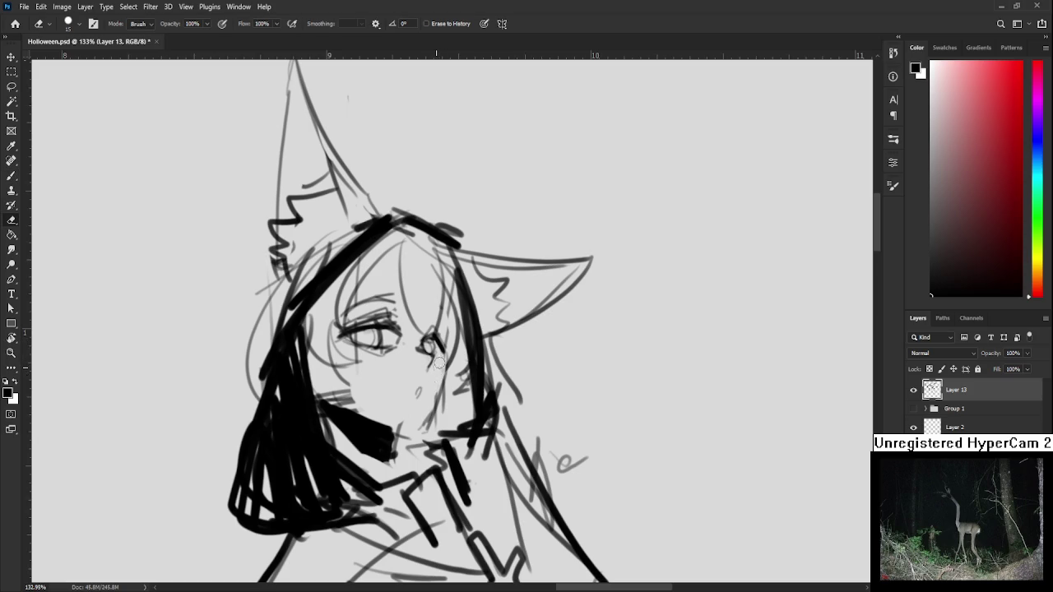
{"action": "key", "text": "b"}
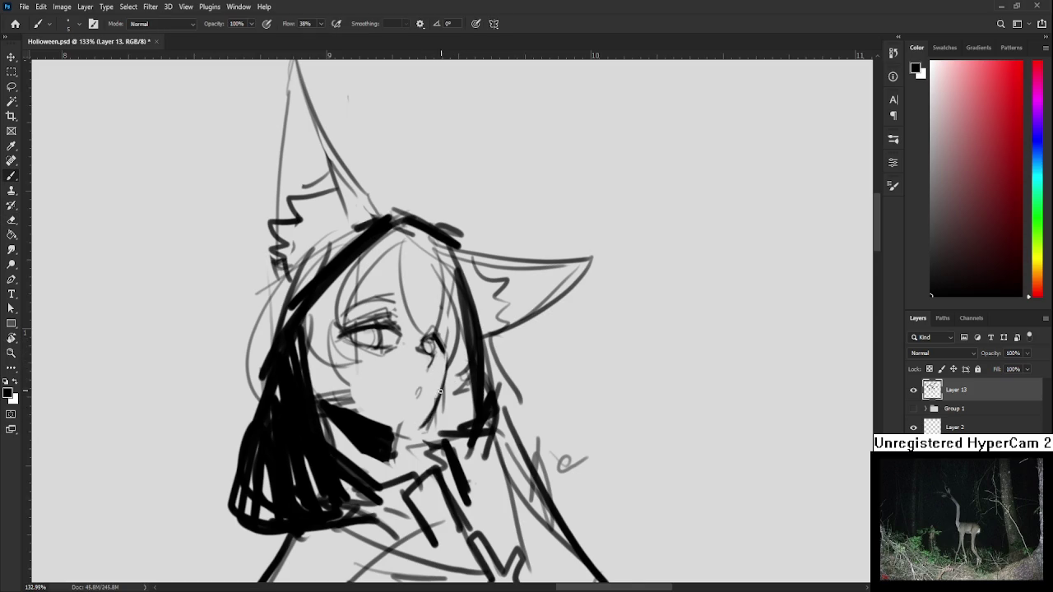
{"action": "key", "text": "r"}
{"action": "left_click_drag", "start_coordinate": [446, 359], "coordinate": [457, 370]}
Try short brush strokes above the black mask, undo them, and rotate the canvas back upright.
{"action": "key", "text": "b"}
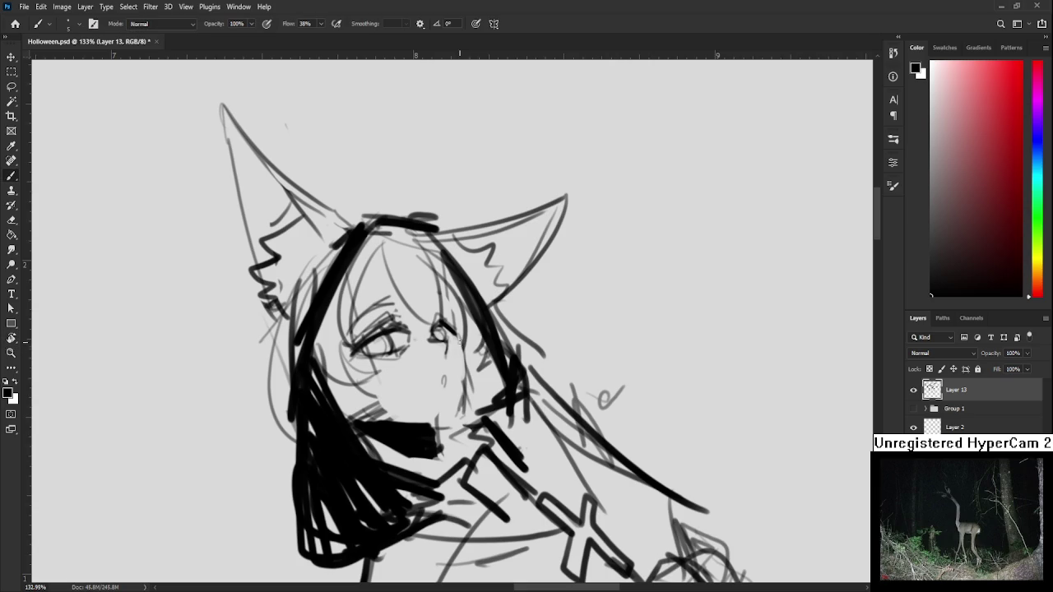
{"action": "left_click_drag", "start_coordinate": [394, 415], "coordinate": [472, 412]}
{"action": "key", "text": "ctrl+z"}
{"action": "key", "text": "ctrl+z"}
{"action": "key", "text": "ctrl+z"}
{"action": "left_click_drag", "start_coordinate": [377, 416], "coordinate": [468, 408]}
{"action": "key", "text": "ctrl+z"}
{"action": "key", "text": "r"}
{"action": "left_click_drag", "start_coordinate": [495, 364], "coordinate": [417, 426]}
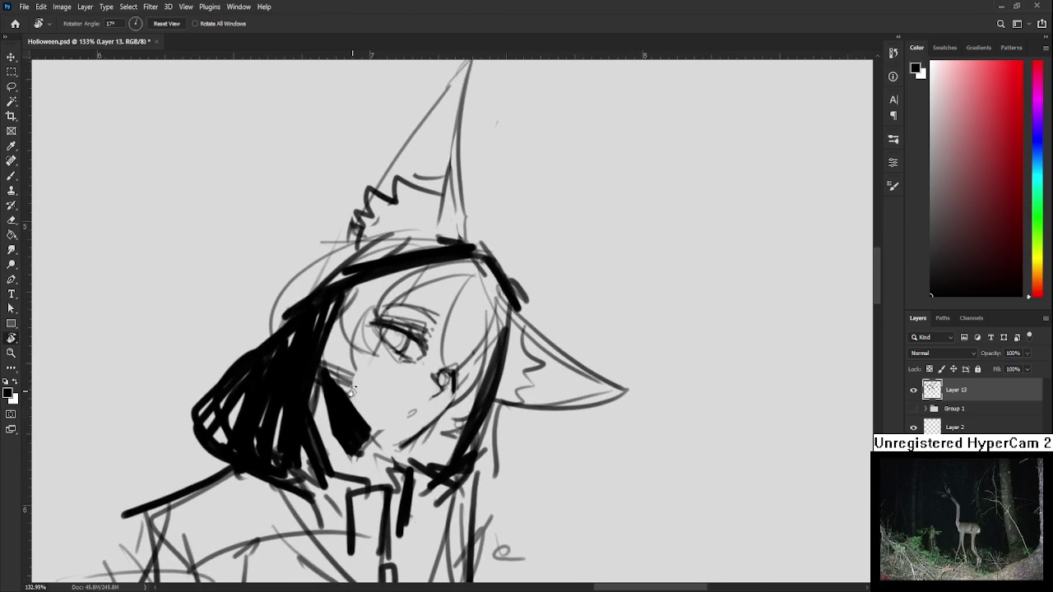
{"action": "key", "text": "b"}
{"action": "key", "text": "r"}
{"action": "mouse_move", "coordinate": [398, 421]}
{"action": "left_mouse_down"}
{"action": "mouse_move", "coordinate": [385, 315]}
{"action": "mouse_move", "coordinate": [352, 379]}
{"action": "left_mouse_up"}
{"action": "key", "text": "e"}
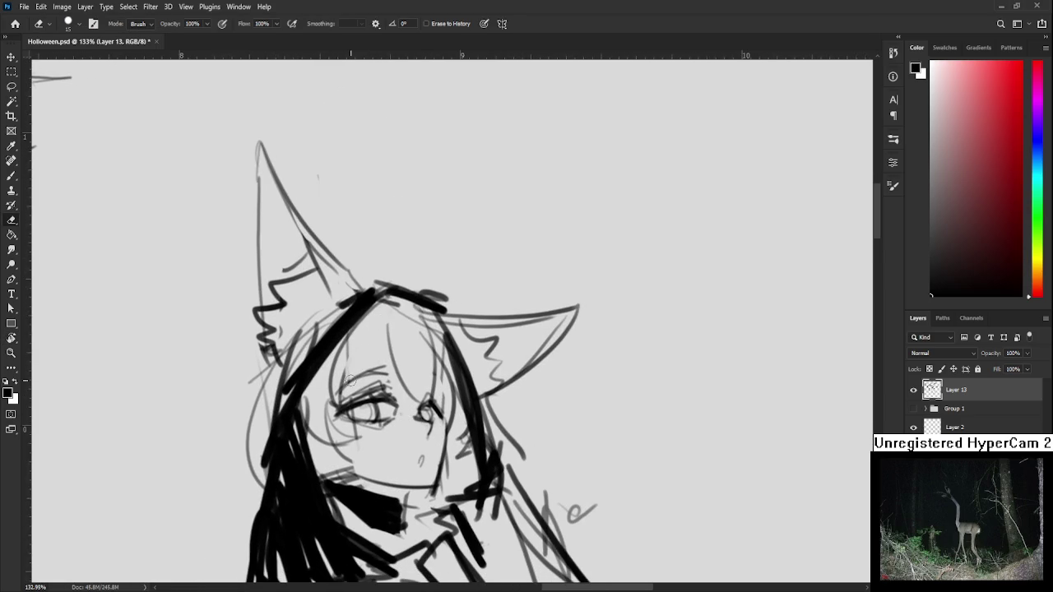
{"action": "key", "text": "b"}
Draw thin hair strands over the figure's forehead, undoing the stray attempts.
{"action": "left_click_drag", "start_coordinate": [368, 336], "coordinate": [350, 394]}
{"action": "left_click_drag", "start_coordinate": [386, 328], "coordinate": [415, 399]}
{"action": "key", "text": "ctrl+z"}
{"action": "left_click_drag", "start_coordinate": [421, 329], "coordinate": [432, 399]}
{"action": "key", "text": "ctrl+z"}
{"action": "mouse_move", "coordinate": [393, 314]}
{"action": "left_mouse_down"}
{"action": "mouse_move", "coordinate": [391, 367]}
{"action": "mouse_move", "coordinate": [400, 352]}
{"action": "mouse_move", "coordinate": [403, 370]}
{"action": "mouse_move", "coordinate": [431, 386]}
{"action": "left_mouse_up"}
{"action": "key", "text": "r"}
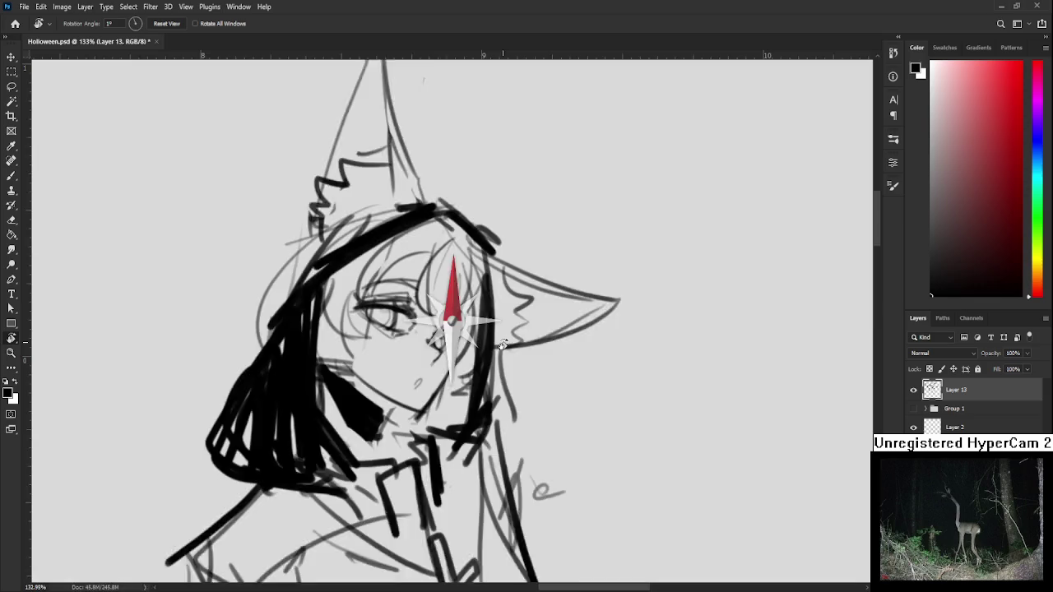
{"action": "key", "text": "e"}
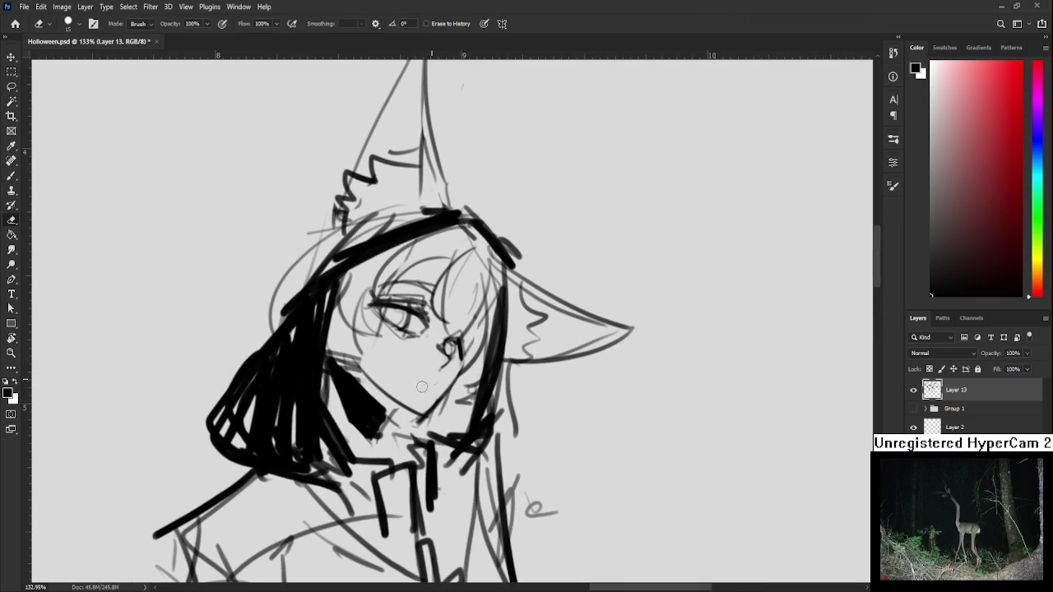
{"action": "key", "text": "b"}
Add a faint short stroke beside the face and test lines around the eye.
{"action": "mouse_move", "coordinate": [421, 377]}
{"action": "left_mouse_down"}
{"action": "mouse_move", "coordinate": [436, 378]}
{"action": "mouse_move", "coordinate": [415, 417]}
{"action": "mouse_move", "coordinate": [427, 432]}
{"action": "left_mouse_up"}
{"action": "key", "text": "r"}
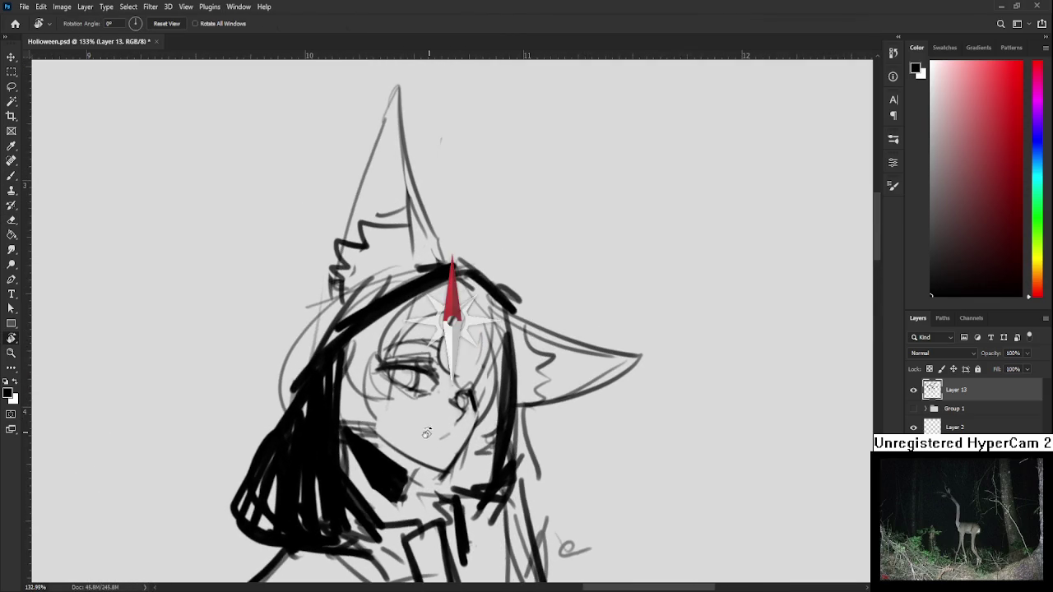
{"action": "key", "text": "b"}
{"action": "left_click_drag", "start_coordinate": [425, 326], "coordinate": [362, 408]}
{"action": "key", "text": "ctrl+z"}
Draw the face's left contour and dark strokes along the right cheek and hair.
{"action": "mouse_move", "coordinate": [370, 352]}
{"action": "left_mouse_down"}
{"action": "mouse_move", "coordinate": [350, 451]}
{"action": "mouse_move", "coordinate": [335, 437]}
{"action": "left_mouse_up"}
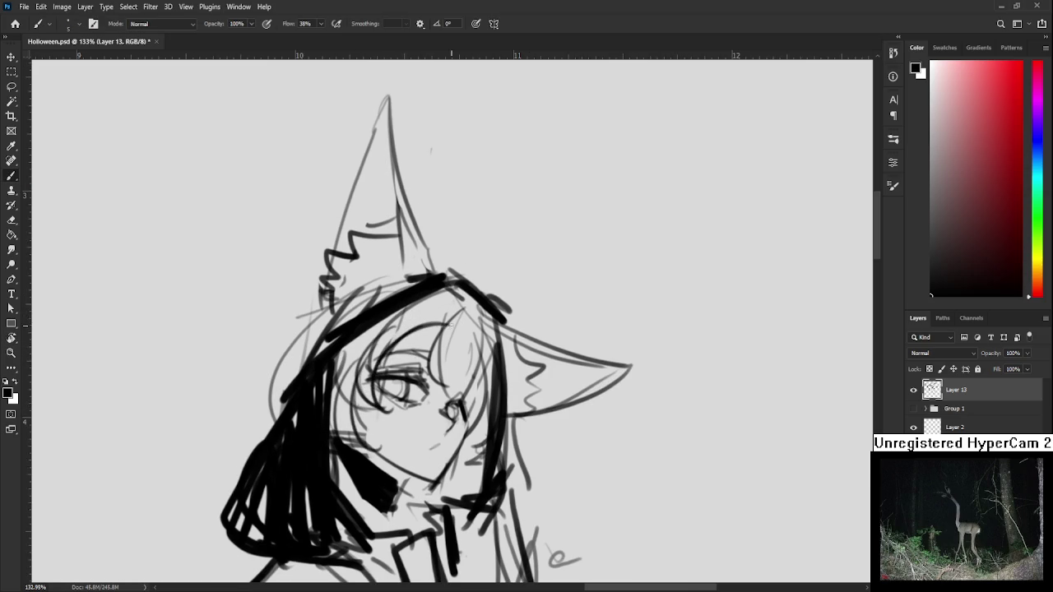
{"action": "left_click_drag", "start_coordinate": [449, 319], "coordinate": [444, 393]}
{"action": "key", "text": "ctrl+z"}
{"action": "left_click_drag", "start_coordinate": [454, 377], "coordinate": [460, 401]}
{"action": "key", "text": "ctrl+z"}
{"action": "left_click_drag", "start_coordinate": [474, 347], "coordinate": [444, 401]}
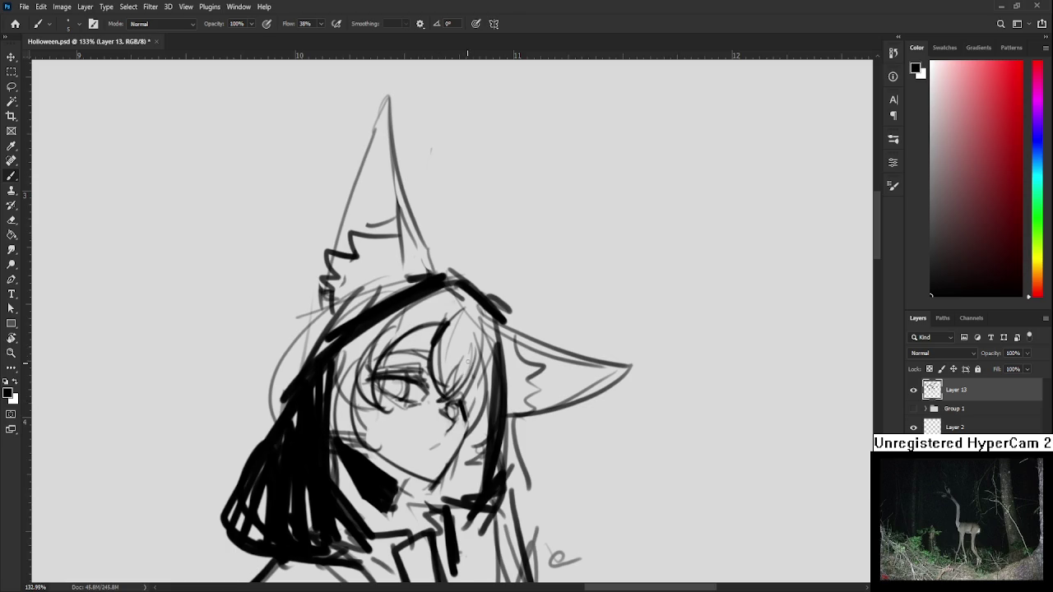
{"action": "mouse_move", "coordinate": [470, 364]}
{"action": "left_mouse_down"}
{"action": "mouse_move", "coordinate": [462, 355]}
{"action": "mouse_move", "coordinate": [460, 385]}
{"action": "left_mouse_up"}
{"action": "mouse_move", "coordinate": [445, 395]}
{"action": "left_mouse_down"}
{"action": "mouse_move", "coordinate": [471, 362]}
{"action": "mouse_move", "coordinate": [482, 405]}
{"action": "left_mouse_up"}
{"action": "key", "text": "ctrl+z"}
Draw dark hair strands to the right of the eye and beside the face.
{"action": "left_click_drag", "start_coordinate": [472, 332], "coordinate": [454, 423]}
{"action": "left_click_drag", "start_coordinate": [479, 342], "coordinate": [457, 426]}
{"action": "left_click_drag", "start_coordinate": [476, 381], "coordinate": [463, 352]}
{"action": "left_click_drag", "start_coordinate": [472, 311], "coordinate": [420, 453]}
{"action": "key", "text": "ctrl+z"}
{"action": "mouse_move", "coordinate": [465, 364]}
{"action": "left_mouse_down"}
{"action": "mouse_move", "coordinate": [467, 395]}
{"action": "mouse_move", "coordinate": [421, 441]}
{"action": "left_mouse_up"}
Erase part of the dark hair strokes beside the face to thin them.
{"action": "scroll", "coordinate": [437, 347], "scroll_direction": "up", "scroll_amount": 3}
{"action": "key", "text": "e"}
{"action": "mouse_move", "coordinate": [437, 347]}
{"action": "left_mouse_down"}
{"action": "mouse_move", "coordinate": [426, 397]}
{"action": "mouse_move", "coordinate": [438, 413]}
{"action": "left_mouse_up"}
{"action": "mouse_move", "coordinate": [444, 372]}
{"action": "left_mouse_down"}
{"action": "mouse_move", "coordinate": [436, 415]}
{"action": "mouse_move", "coordinate": [443, 403]}
{"action": "mouse_move", "coordinate": [429, 401]}
{"action": "left_mouse_up"}
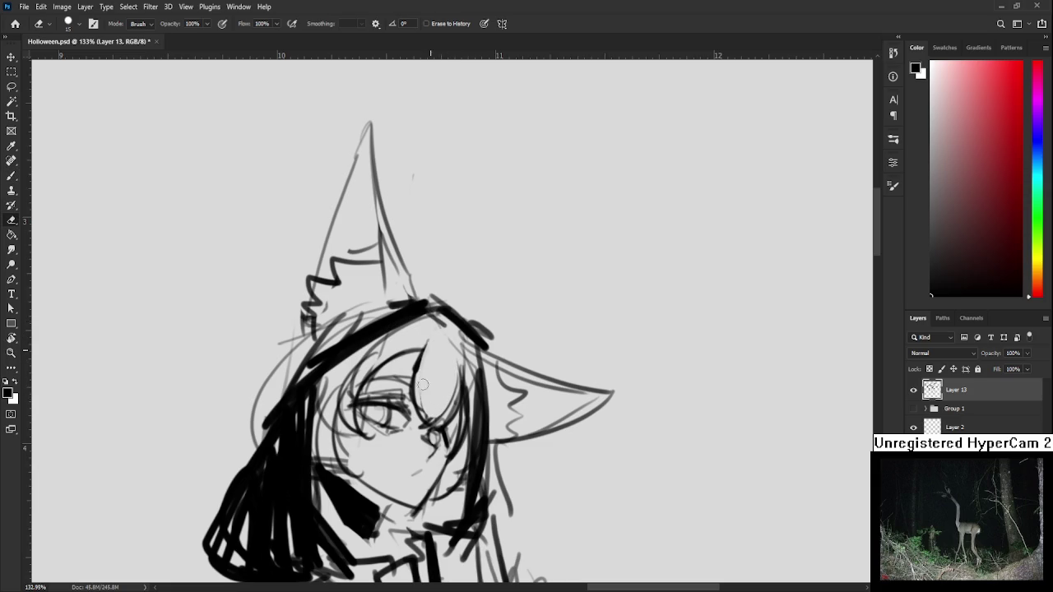
{"action": "key", "text": "b"}
{"action": "key", "text": "e"}
{"action": "left_click_drag", "start_coordinate": [420, 383], "coordinate": [414, 378]}
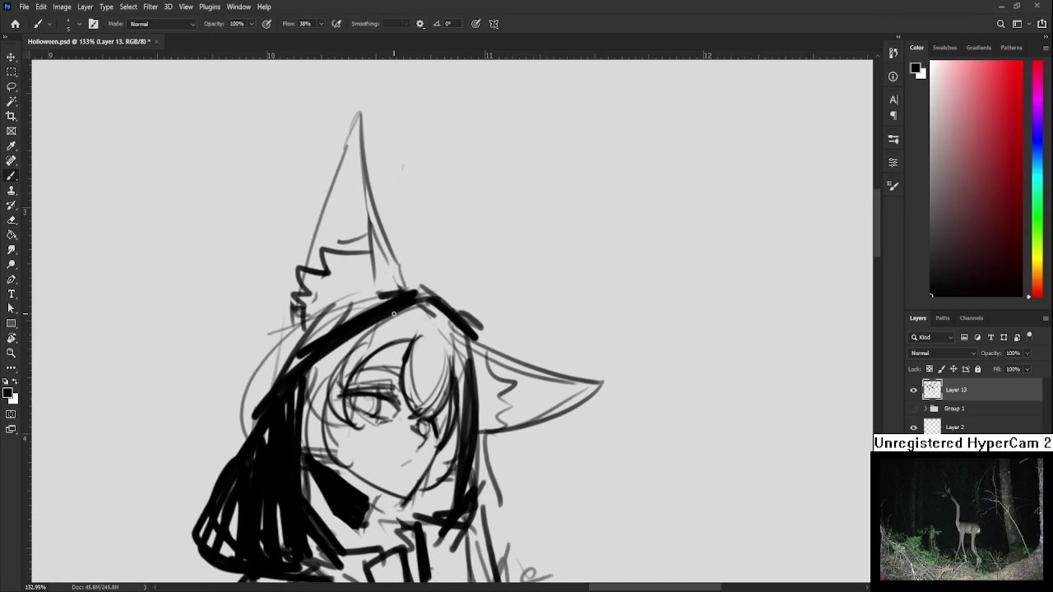
{"action": "key", "text": "e"}
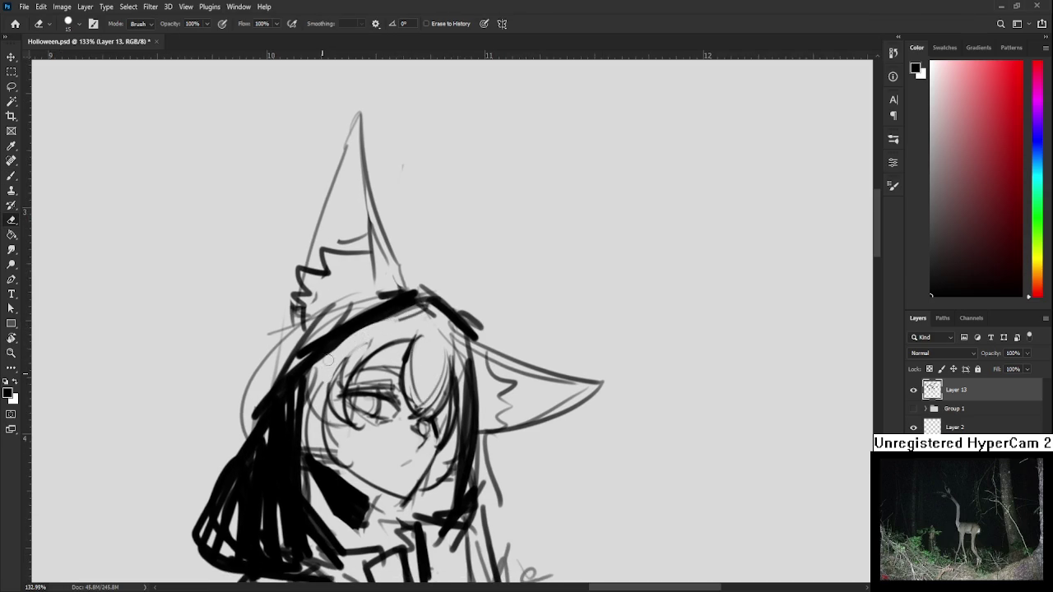
{"action": "key", "text": "b"}
Darken the hat brim and left hair stroke, then draw a long outline with a larger brush.
{"action": "mouse_move", "coordinate": [312, 338]}
{"action": "left_mouse_down"}
{"action": "mouse_move", "coordinate": [380, 296]}
{"action": "mouse_move", "coordinate": [309, 335]}
{"action": "mouse_move", "coordinate": [325, 319]}
{"action": "left_mouse_up"}
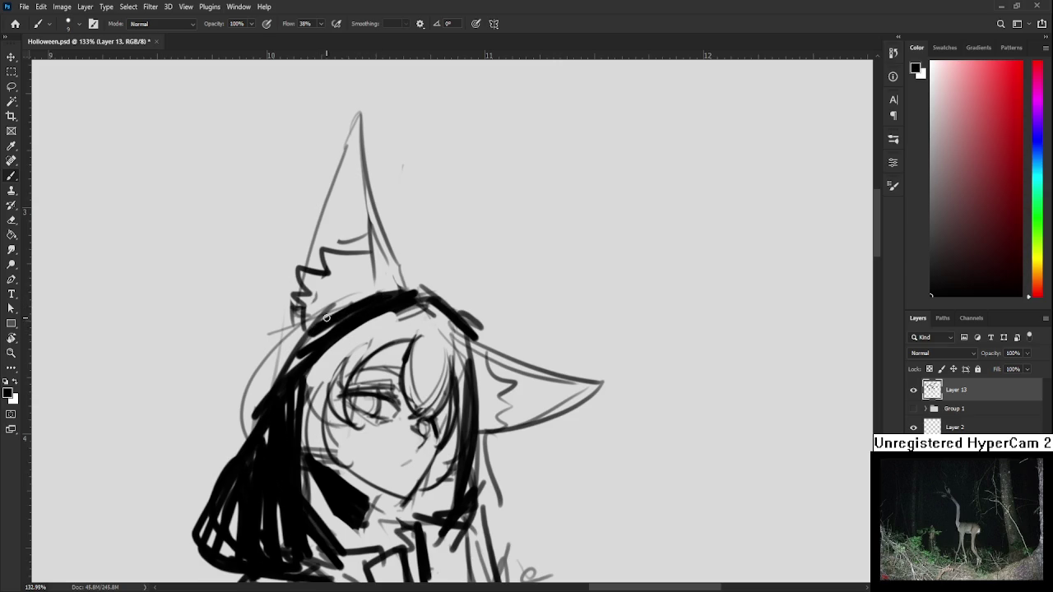
{"action": "left_click_drag", "start_coordinate": [294, 388], "coordinate": [324, 318]}
{"action": "key", "text": "bracketright"}
{"action": "key", "text": "bracketright"}
{"action": "key", "text": "bracketright"}
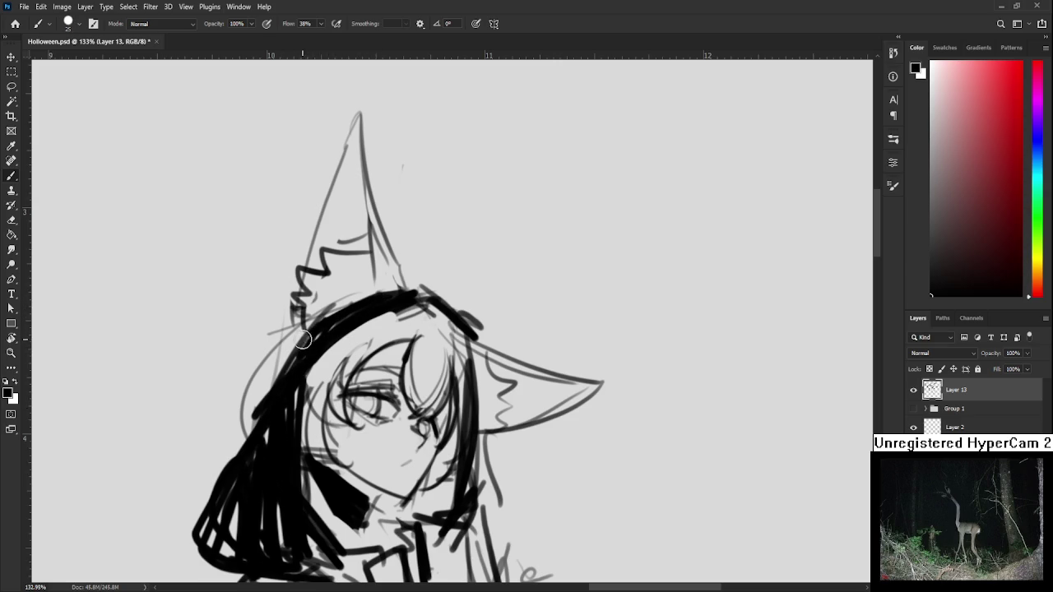
{"action": "left_click_drag", "start_coordinate": [303, 338], "coordinate": [241, 444]}
Replace the long outline stroke with a solid black fill of the left hair.
{"action": "key", "text": "ctrl+z"}
{"action": "key", "text": "ctrl+shift+z"}
{"action": "key", "text": "ctrl+z"}
{"action": "left_click_drag", "start_coordinate": [286, 350], "coordinate": [217, 498]}
{"action": "key", "text": "ctrl+z"}
{"action": "mouse_move", "coordinate": [298, 325]}
{"action": "left_mouse_down"}
{"action": "mouse_move", "coordinate": [211, 482]}
{"action": "mouse_move", "coordinate": [309, 375]}
{"action": "left_mouse_up"}
{"action": "mouse_move", "coordinate": [284, 446]}
{"action": "left_mouse_down"}
{"action": "mouse_move", "coordinate": [285, 285]}
{"action": "mouse_move", "coordinate": [225, 441]}
{"action": "mouse_move", "coordinate": [287, 461]}
{"action": "mouse_move", "coordinate": [304, 419]}
{"action": "mouse_move", "coordinate": [291, 435]}
{"action": "left_mouse_up"}
Trim the hair's left edge with the eraser and add more black fill.
{"action": "key", "text": "e"}
{"action": "left_click_drag", "start_coordinate": [237, 357], "coordinate": [227, 511]}
{"action": "left_click_drag", "start_coordinate": [251, 312], "coordinate": [206, 512]}
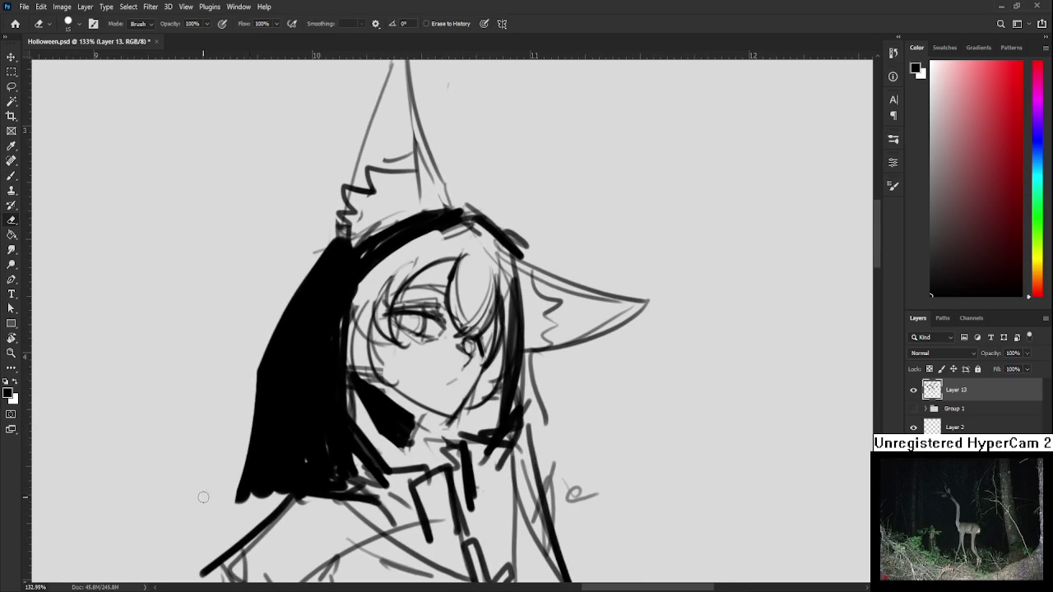
{"action": "mouse_move", "coordinate": [244, 367]}
{"action": "left_mouse_down"}
{"action": "mouse_move", "coordinate": [259, 498]}
{"action": "mouse_move", "coordinate": [265, 457]}
{"action": "left_mouse_up"}
{"action": "key", "text": "b"}
{"action": "left_click_drag", "start_coordinate": [313, 324], "coordinate": [317, 296]}
{"action": "mouse_move", "coordinate": [275, 482]}
{"action": "left_mouse_down"}
{"action": "mouse_move", "coordinate": [312, 367]}
{"action": "mouse_move", "coordinate": [301, 475]}
{"action": "mouse_move", "coordinate": [301, 355]}
{"action": "mouse_move", "coordinate": [278, 477]}
{"action": "mouse_move", "coordinate": [337, 416]}
{"action": "mouse_move", "coordinate": [194, 548]}
{"action": "left_mouse_up"}
Paint a thick stroke along the hood's top edge, then erase it thinner.
{"action": "key", "text": "e"}
{"action": "key", "text": "b"}
{"action": "key", "text": "e"}
{"action": "key", "text": "b"}
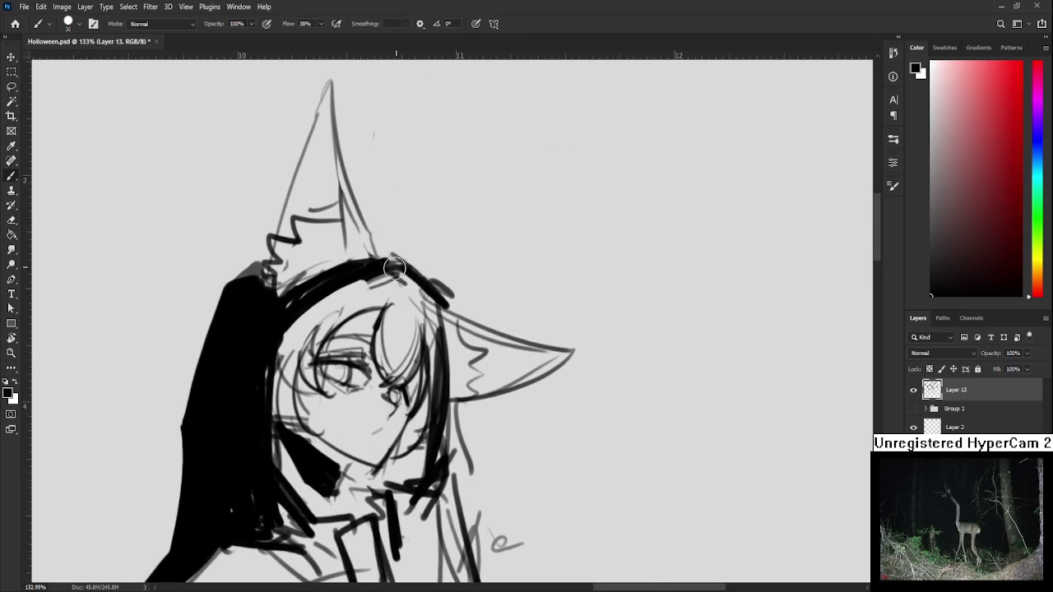
{"action": "left_click_drag", "start_coordinate": [380, 253], "coordinate": [440, 297]}
{"action": "key", "text": "e"}
{"action": "mouse_move", "coordinate": [382, 245]}
{"action": "left_mouse_down"}
{"action": "mouse_move", "coordinate": [453, 296]}
{"action": "mouse_move", "coordinate": [452, 306]}
{"action": "mouse_move", "coordinate": [434, 293]}
{"action": "mouse_move", "coordinate": [427, 421]}
{"action": "left_mouse_up"}
{"action": "key", "text": "b"}
Paint and trim a thick black edge down the hair's right side to the chin.
{"action": "left_click_drag", "start_coordinate": [417, 270], "coordinate": [426, 396]}
{"action": "mouse_move", "coordinate": [434, 358]}
{"action": "left_mouse_down"}
{"action": "mouse_move", "coordinate": [435, 423]}
{"action": "mouse_move", "coordinate": [415, 440]}
{"action": "left_mouse_up"}
{"action": "key", "text": "e"}
{"action": "mouse_move", "coordinate": [448, 362]}
{"action": "left_mouse_down"}
{"action": "mouse_move", "coordinate": [445, 425]}
{"action": "mouse_move", "coordinate": [404, 435]}
{"action": "mouse_move", "coordinate": [423, 444]}
{"action": "mouse_move", "coordinate": [420, 406]}
{"action": "mouse_move", "coordinate": [416, 431]}
{"action": "mouse_move", "coordinate": [437, 400]}
{"action": "left_mouse_up"}
{"action": "key", "text": "b"}
{"action": "left_click_drag", "start_coordinate": [402, 434], "coordinate": [406, 389]}
Erase excess black near the chin and darken the hair-edge line beside the face.
{"action": "key", "text": "e"}
{"action": "mouse_move", "coordinate": [311, 388]}
{"action": "left_mouse_down"}
{"action": "mouse_move", "coordinate": [325, 427]}
{"action": "mouse_move", "coordinate": [344, 431]}
{"action": "mouse_move", "coordinate": [340, 410]}
{"action": "left_mouse_up"}
{"action": "key", "text": "p"}
{"action": "key", "text": "b"}
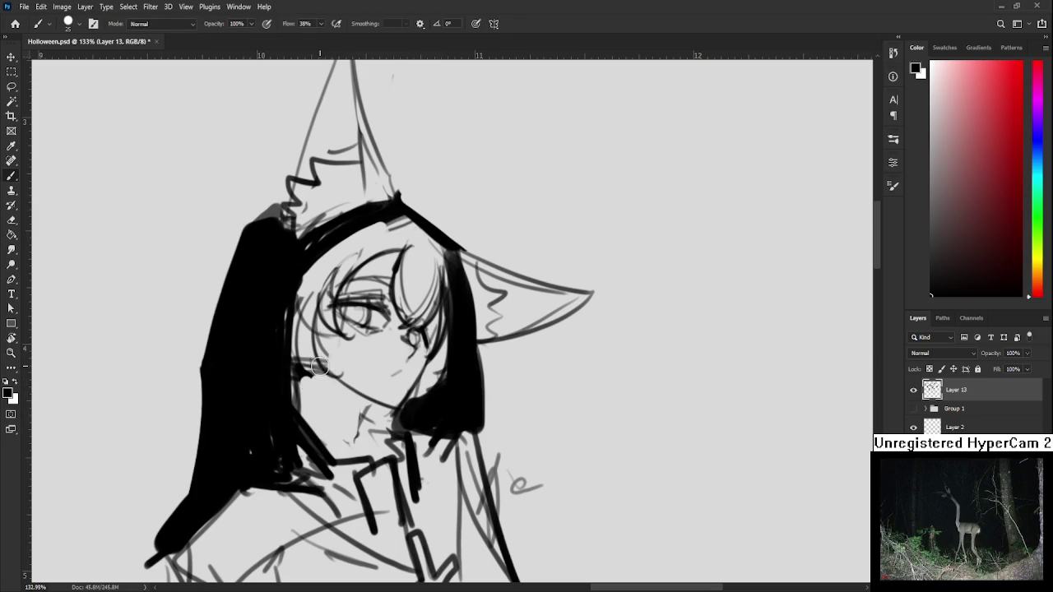
{"action": "mouse_move", "coordinate": [321, 372]}
{"action": "left_mouse_down"}
{"action": "mouse_move", "coordinate": [359, 442]}
{"action": "mouse_move", "coordinate": [370, 412]}
{"action": "left_mouse_up"}
{"action": "key", "text": "ctrl+z"}
{"action": "key", "text": "ctrl+z"}
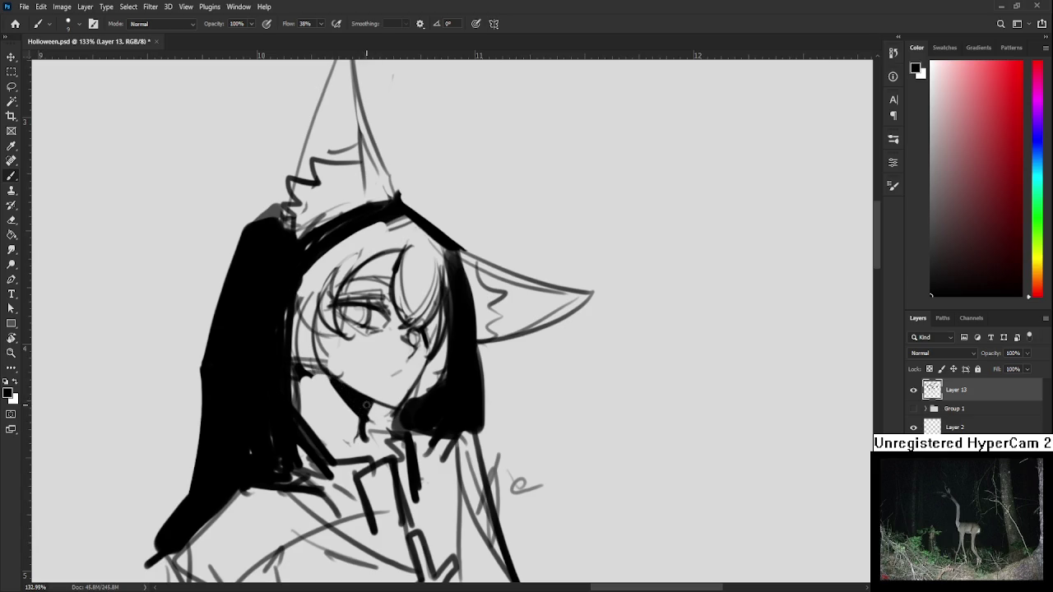
{"action": "key", "text": "e"}
{"action": "key", "text": "b"}
{"action": "left_click_drag", "start_coordinate": [294, 372], "coordinate": [316, 456]}
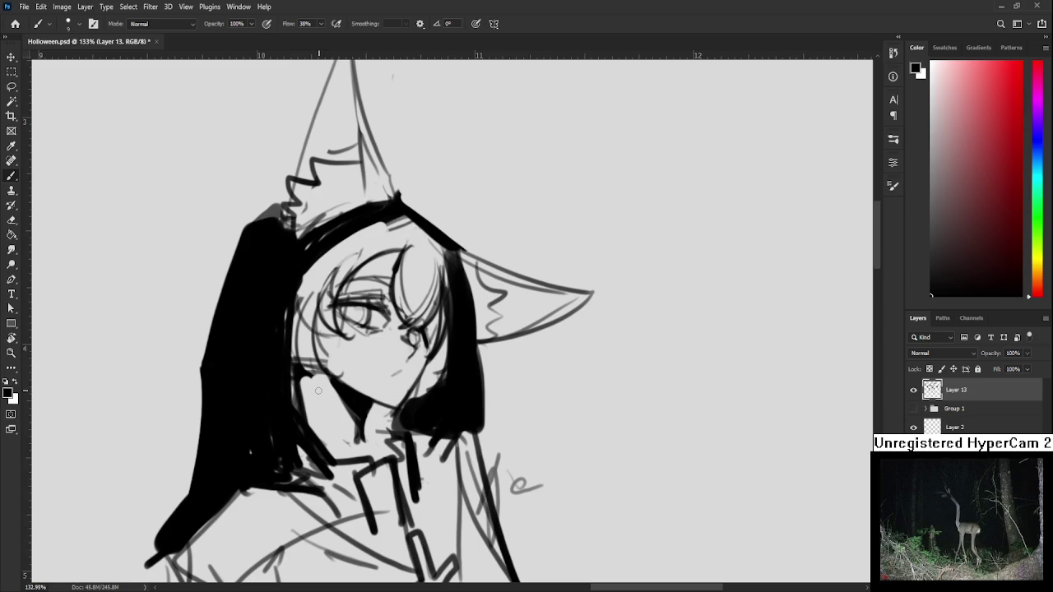
Zoom out and brush a short black accent onto the collar below the hood.
{"action": "scroll", "coordinate": [380, 321], "scroll_direction": "down", "scroll_amount": 3}
{"action": "scroll", "coordinate": [380, 321], "scroll_direction": "down", "scroll_amount": 3}
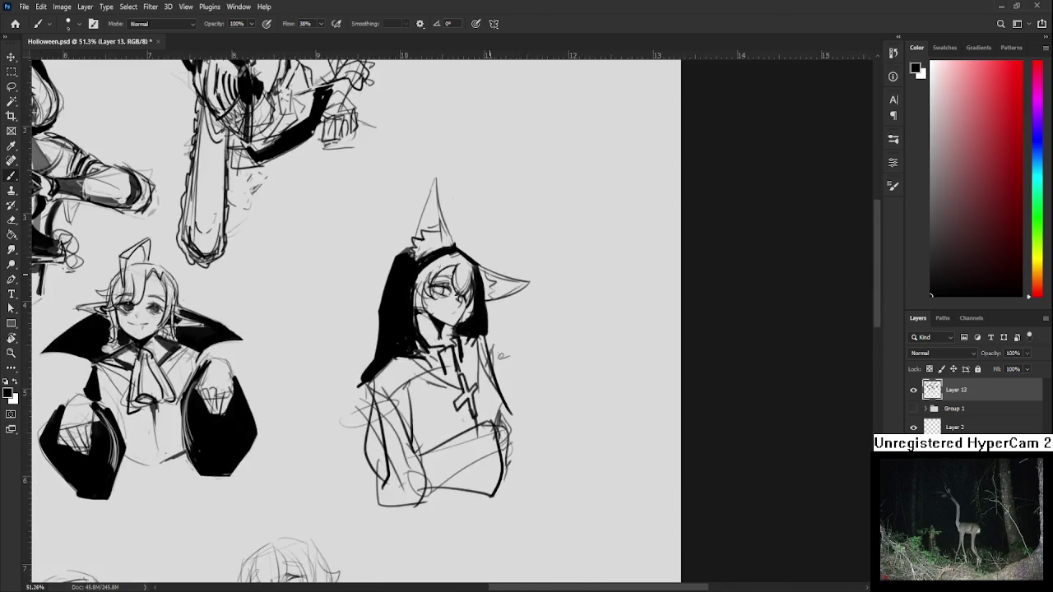
{"action": "scroll", "coordinate": [381, 321], "scroll_direction": "down", "scroll_amount": 2}
{"action": "scroll", "coordinate": [380, 321], "scroll_direction": "up", "scroll_amount": 3}
{"action": "left_click_drag", "start_coordinate": [480, 299], "coordinate": [466, 328]}
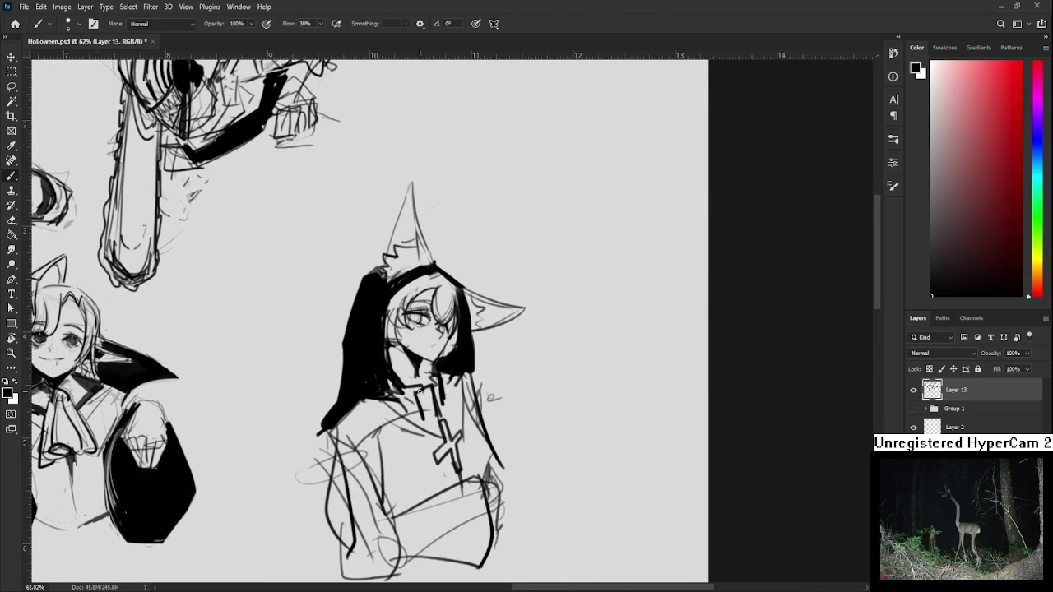
{"action": "mouse_move", "coordinate": [400, 393]}
{"action": "left_mouse_down"}
{"action": "mouse_move", "coordinate": [412, 415]}
{"action": "mouse_move", "coordinate": [406, 397]}
{"action": "left_mouse_up"}
{"action": "scroll", "coordinate": [417, 385], "scroll_direction": "down", "scroll_amount": 2}
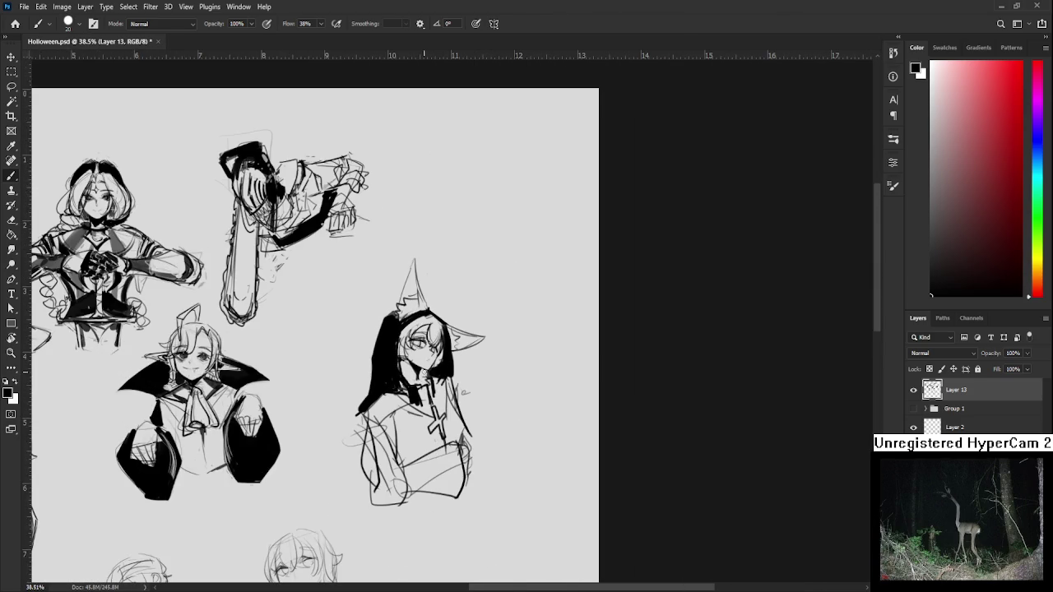
Open noro.psd from recent files and place a vertical guide on the border's inner left edge.
{"action": "left_click", "coordinate": [15, 23]}
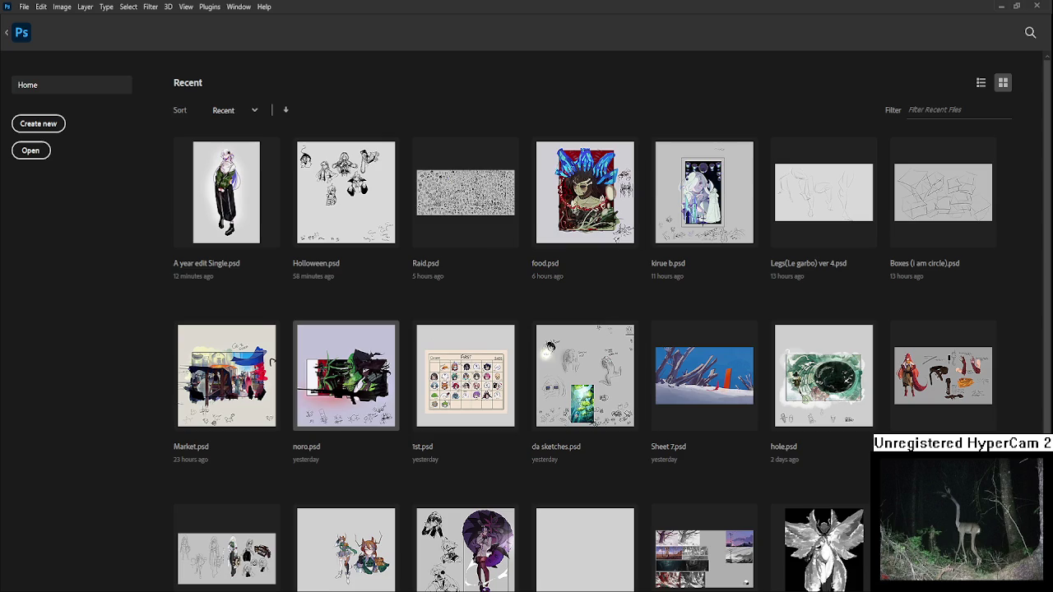
{"action": "left_click", "coordinate": [378, 370]}
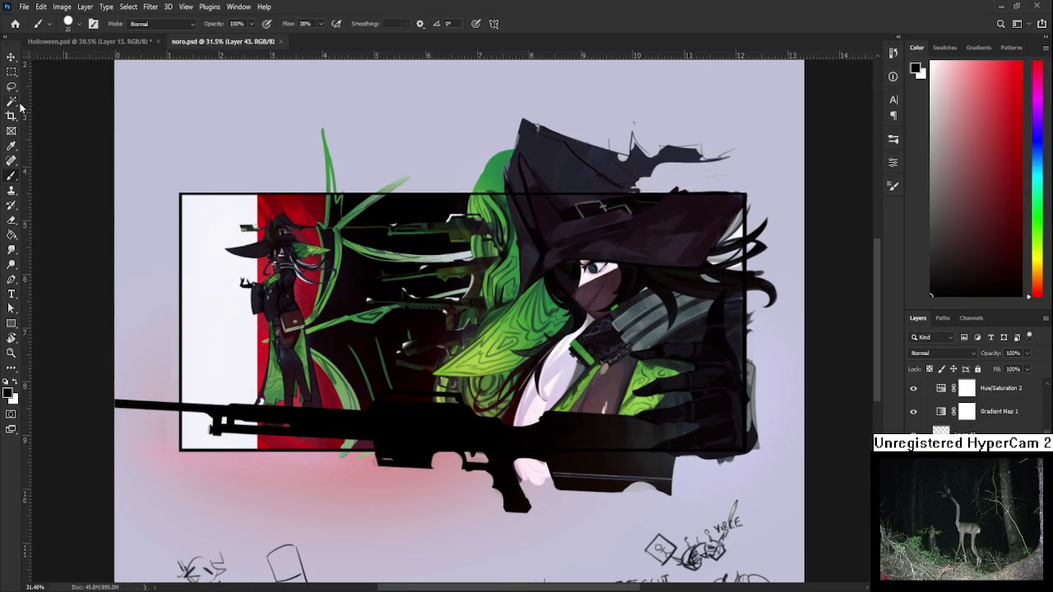
{"action": "scroll", "coordinate": [307, 222], "scroll_direction": "up", "scroll_amount": 2}
{"action": "scroll", "coordinate": [306, 222], "scroll_direction": "up", "scroll_amount": 2}
{"action": "scroll", "coordinate": [307, 222], "scroll_direction": "up", "scroll_amount": 2}
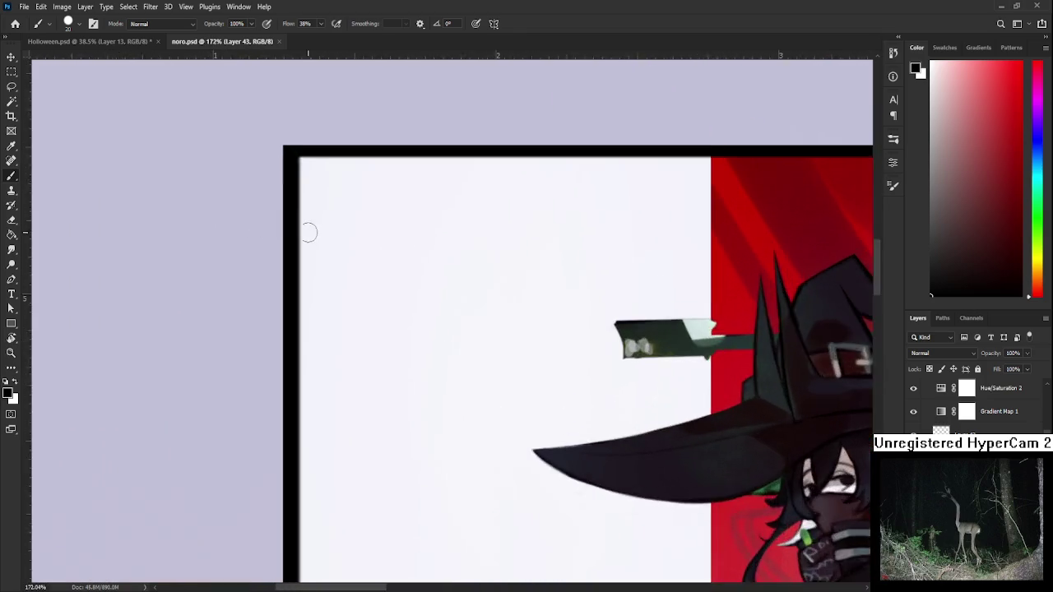
{"action": "scroll", "coordinate": [307, 222], "scroll_direction": "up", "scroll_amount": 1}
{"action": "scroll", "coordinate": [307, 222], "scroll_direction": "up", "scroll_amount": 2}
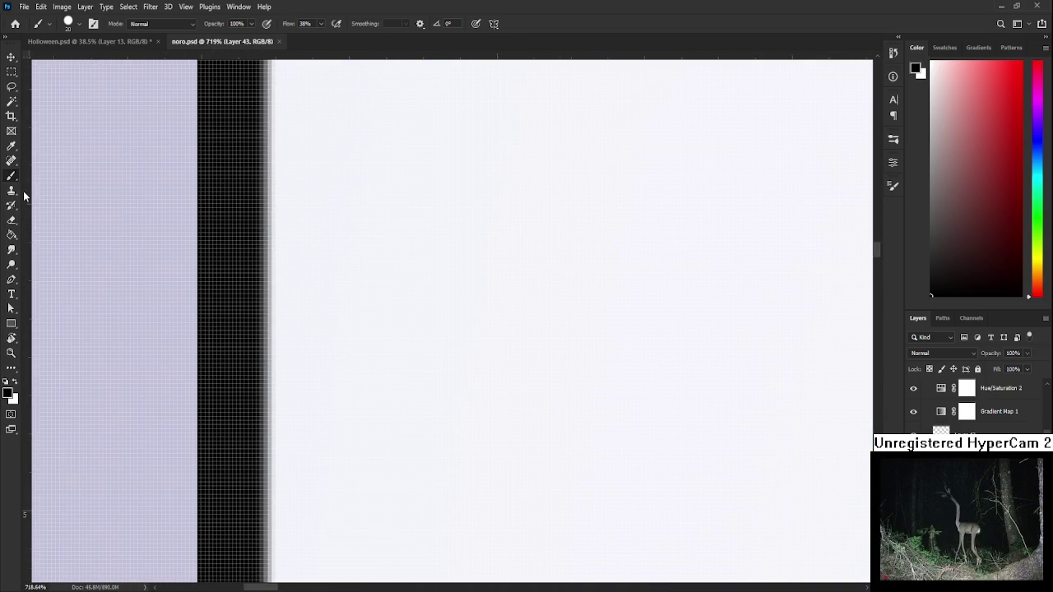
{"action": "left_click_drag", "start_coordinate": [102, 198], "coordinate": [267, 208]}
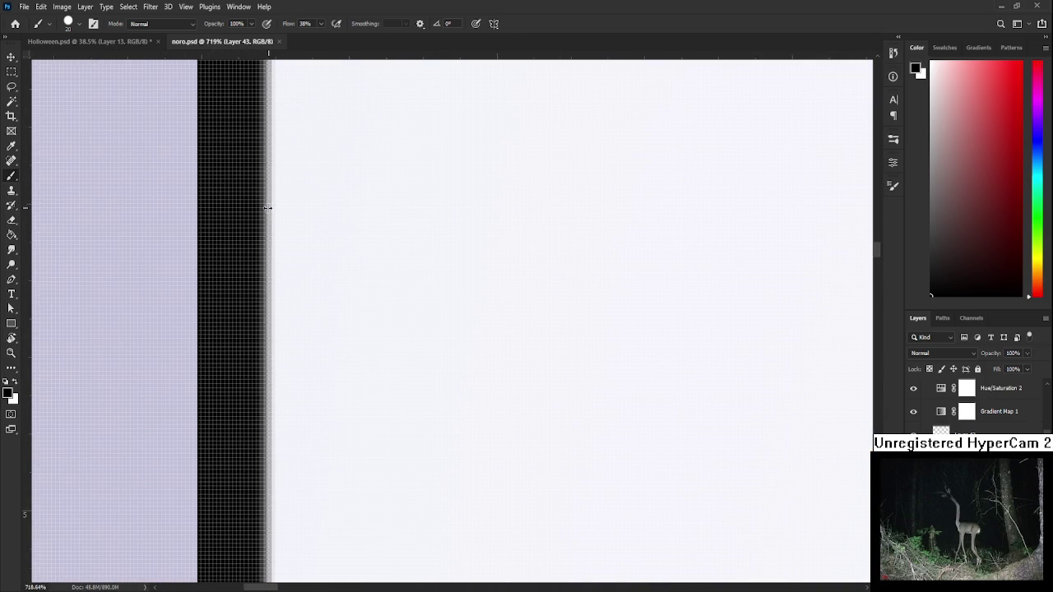
Place a horizontal guide along the top black border.
{"action": "mouse_move", "coordinate": [313, 176]}
{"action": "left_mouse_down"}
{"action": "mouse_move", "coordinate": [334, 222]}
{"action": "mouse_move", "coordinate": [309, 315]}
{"action": "left_mouse_up"}
{"action": "left_click_drag", "start_coordinate": [278, 55], "coordinate": [298, 266]}
{"action": "scroll", "coordinate": [298, 266], "scroll_direction": "down", "scroll_amount": 2}
{"action": "scroll", "coordinate": [336, 343], "scroll_direction": "down", "scroll_amount": 5}
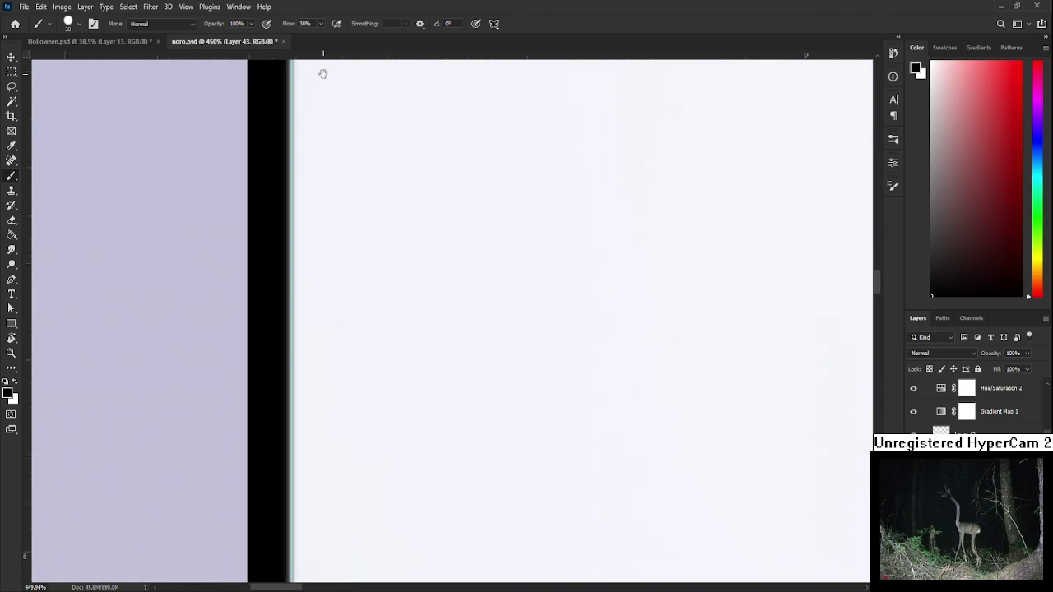
{"action": "scroll", "coordinate": [381, 435], "scroll_direction": "up", "scroll_amount": 5}
Place a horizontal guide along the bottom black border.
{"action": "left_click_drag", "start_coordinate": [370, 371], "coordinate": [346, 478]}
{"action": "scroll", "coordinate": [348, 407], "scroll_direction": "up", "scroll_amount": 2}
{"action": "scroll", "coordinate": [271, 308], "scroll_direction": "up", "scroll_amount": 1}
{"action": "scroll", "coordinate": [277, 324], "scroll_direction": "down", "scroll_amount": 3}
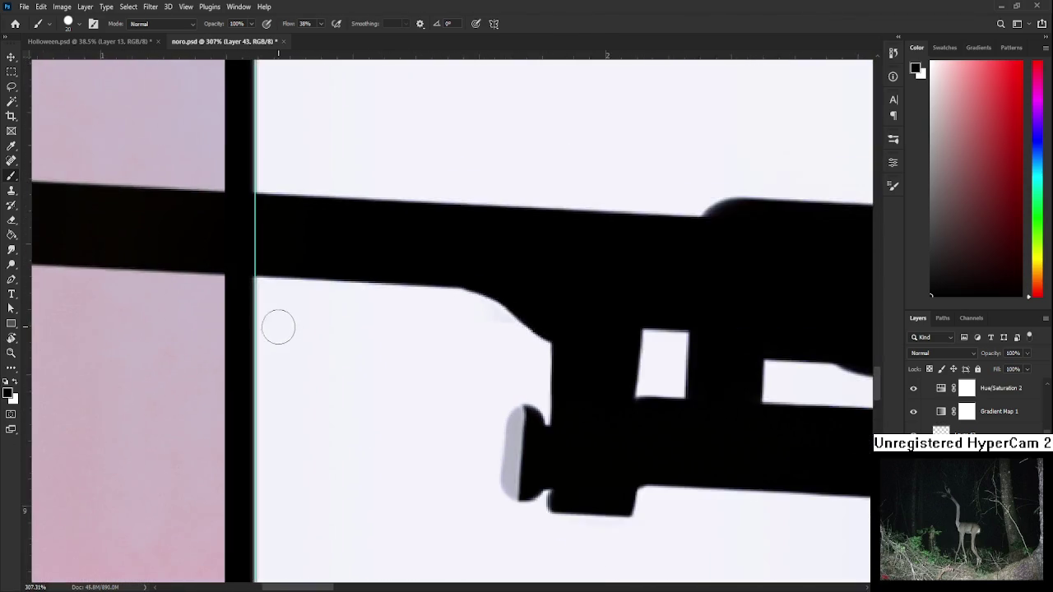
{"action": "scroll", "coordinate": [370, 286], "scroll_direction": "down", "scroll_amount": 3}
{"action": "scroll", "coordinate": [354, 378], "scroll_direction": "down", "scroll_amount": 1}
{"action": "scroll", "coordinate": [345, 390], "scroll_direction": "up", "scroll_amount": 2}
{"action": "scroll", "coordinate": [322, 70], "scroll_direction": "up", "scroll_amount": 3}
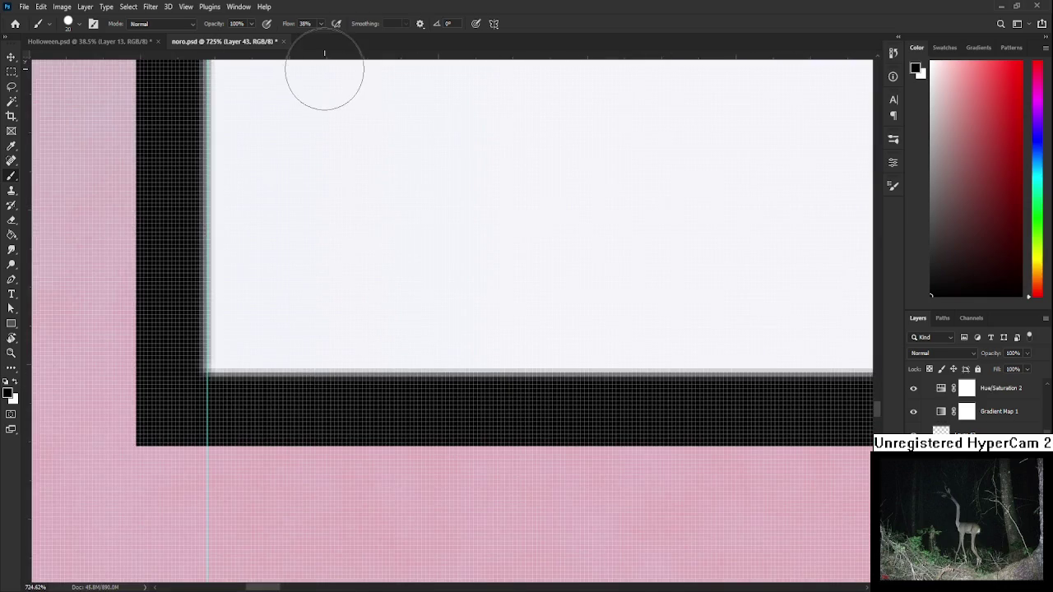
{"action": "left_click_drag", "start_coordinate": [321, 55], "coordinate": [322, 376]}
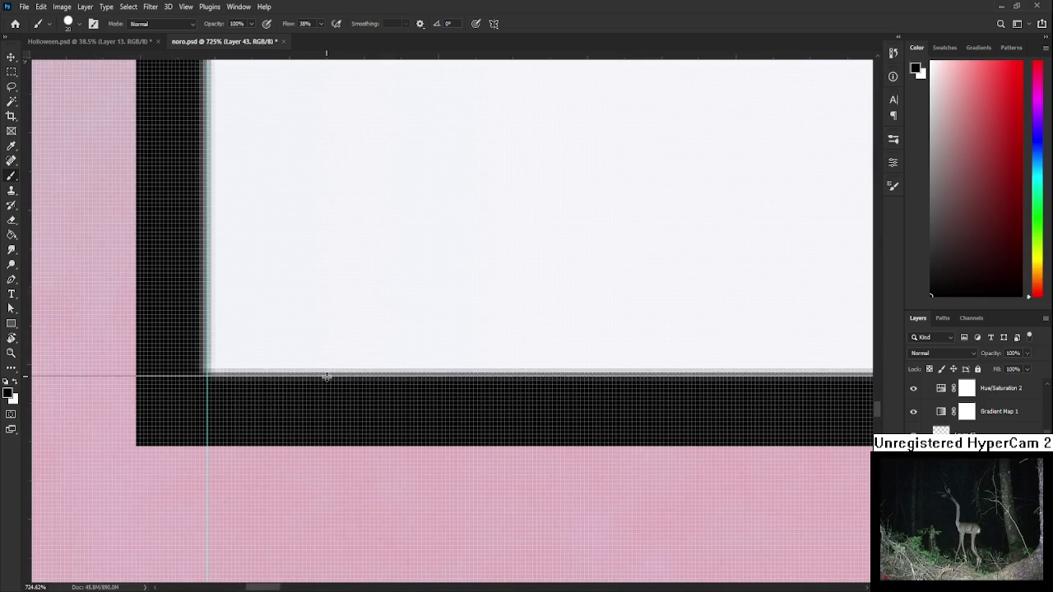
Place a vertical guide at the frame's right edge and fit the whole image on screen.
{"action": "scroll", "coordinate": [326, 377], "scroll_direction": "down", "scroll_amount": 1}
{"action": "scroll", "coordinate": [327, 377], "scroll_direction": "down", "scroll_amount": 2}
{"action": "scroll", "coordinate": [330, 376], "scroll_direction": "down", "scroll_amount": 2}
{"action": "scroll", "coordinate": [505, 408], "scroll_direction": "down", "scroll_amount": 2}
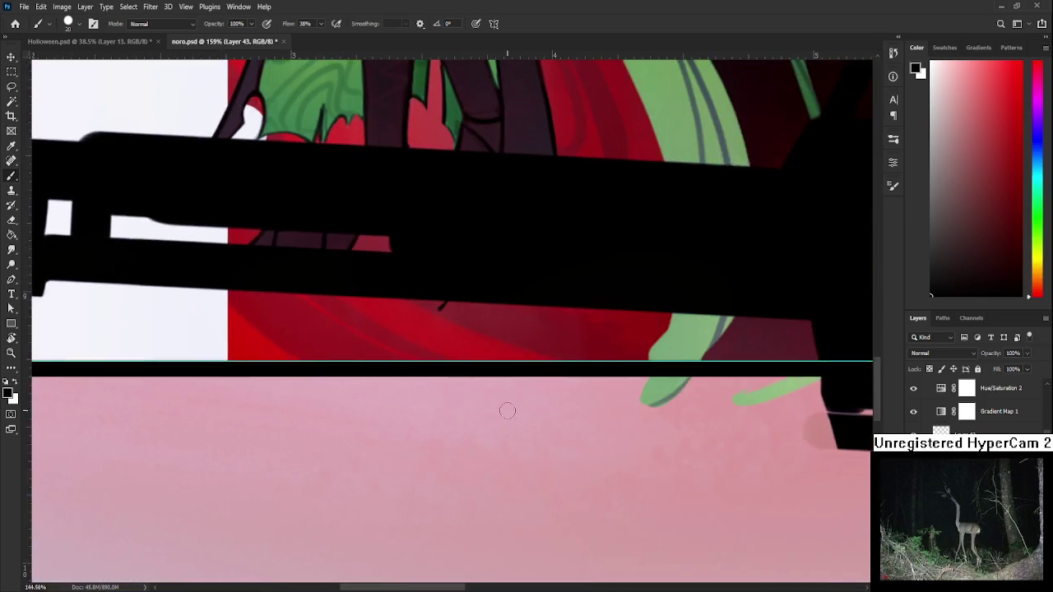
{"action": "scroll", "coordinate": [507, 411], "scroll_direction": "down", "scroll_amount": 1}
{"action": "scroll", "coordinate": [507, 410], "scroll_direction": "down", "scroll_amount": 2}
{"action": "left_click_drag", "start_coordinate": [814, 263], "coordinate": [403, 298]}
{"action": "scroll", "coordinate": [403, 298], "scroll_direction": "up", "scroll_amount": 2}
{"action": "scroll", "coordinate": [403, 298], "scroll_direction": "up", "scroll_amount": 3}
{"action": "scroll", "coordinate": [395, 303], "scroll_direction": "up", "scroll_amount": 2}
{"action": "scroll", "coordinate": [390, 306], "scroll_direction": "up", "scroll_amount": 2}
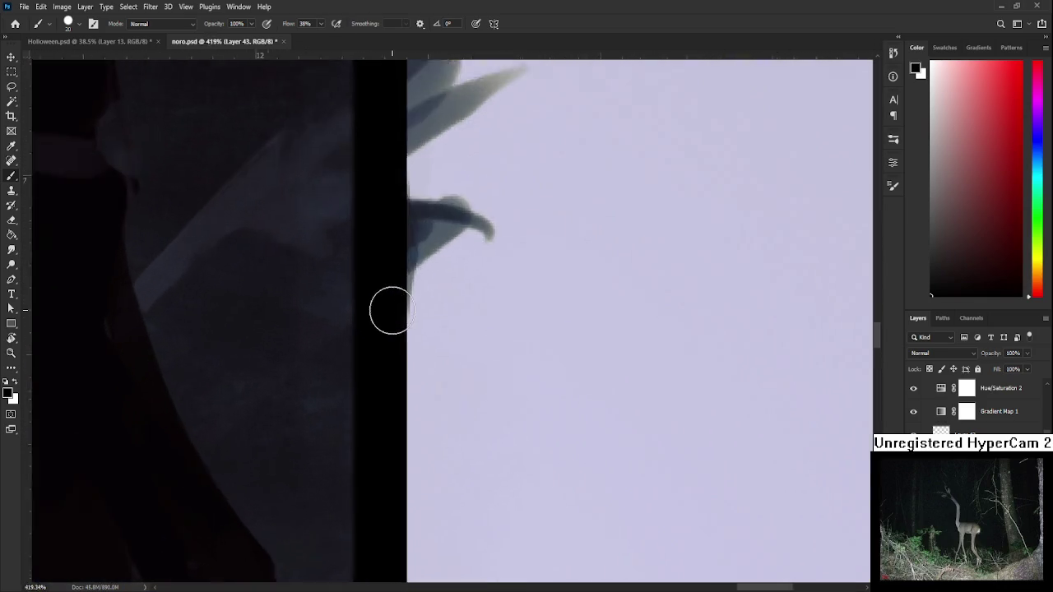
{"action": "scroll", "coordinate": [387, 308], "scroll_direction": "up", "scroll_amount": 2}
{"action": "left_click_drag", "start_coordinate": [27, 233], "coordinate": [339, 273]}
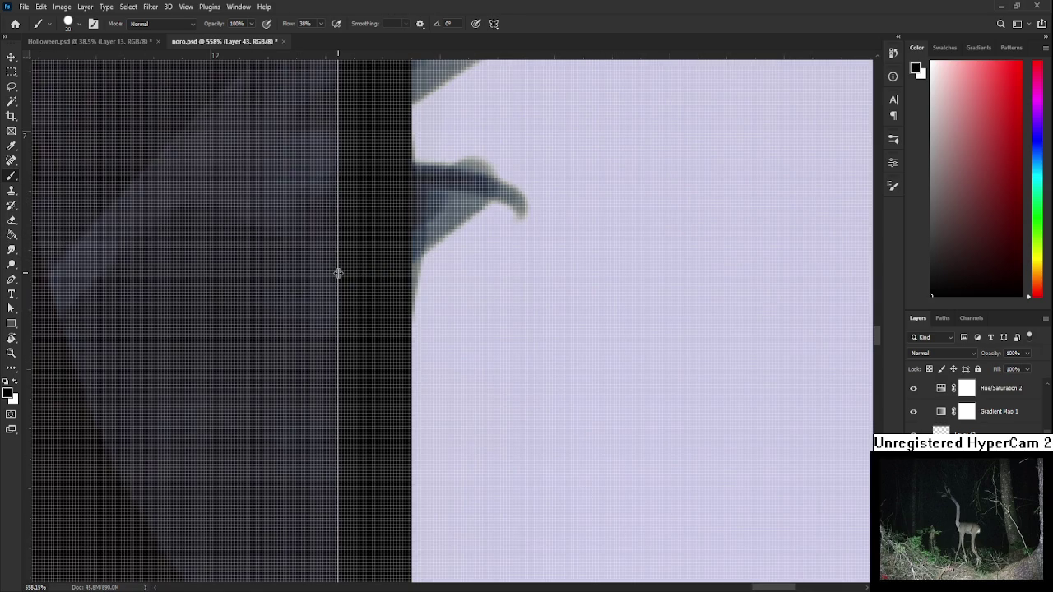
{"action": "scroll", "coordinate": [339, 273], "scroll_direction": "down", "scroll_amount": 3}
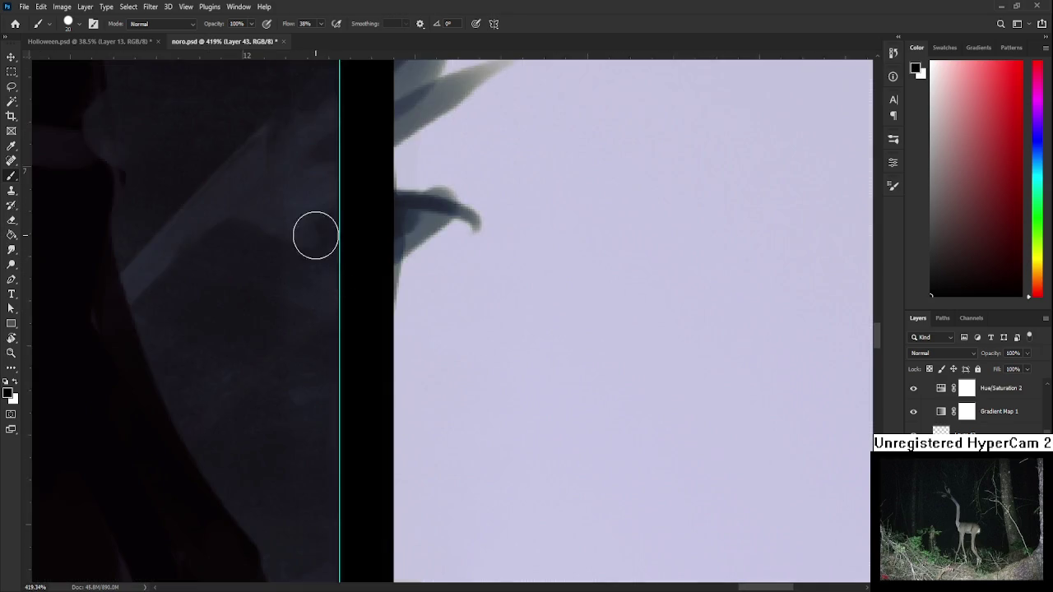
{"action": "scroll", "coordinate": [339, 273], "scroll_direction": "down", "scroll_amount": 3}
{"action": "scroll", "coordinate": [339, 273], "scroll_direction": "down", "scroll_amount": 3}
{"action": "scroll", "coordinate": [339, 273], "scroll_direction": "down", "scroll_amount": 2}
{"action": "key", "text": "ctrl+0"}
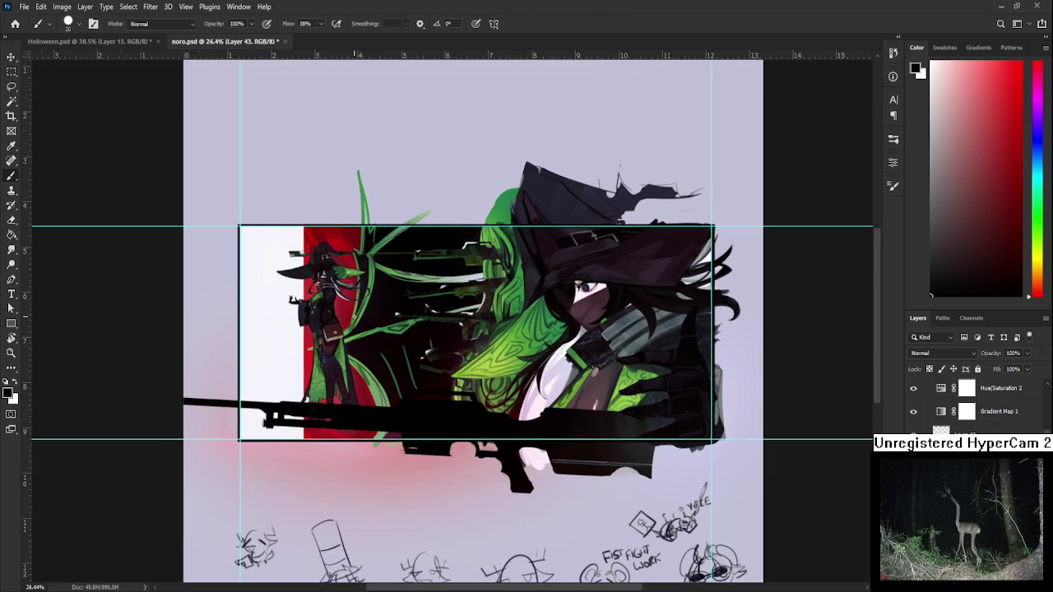
Crop the noro.psd illustration to the rectangle marked by the guides.
{"action": "left_click", "coordinate": [14, 121]}
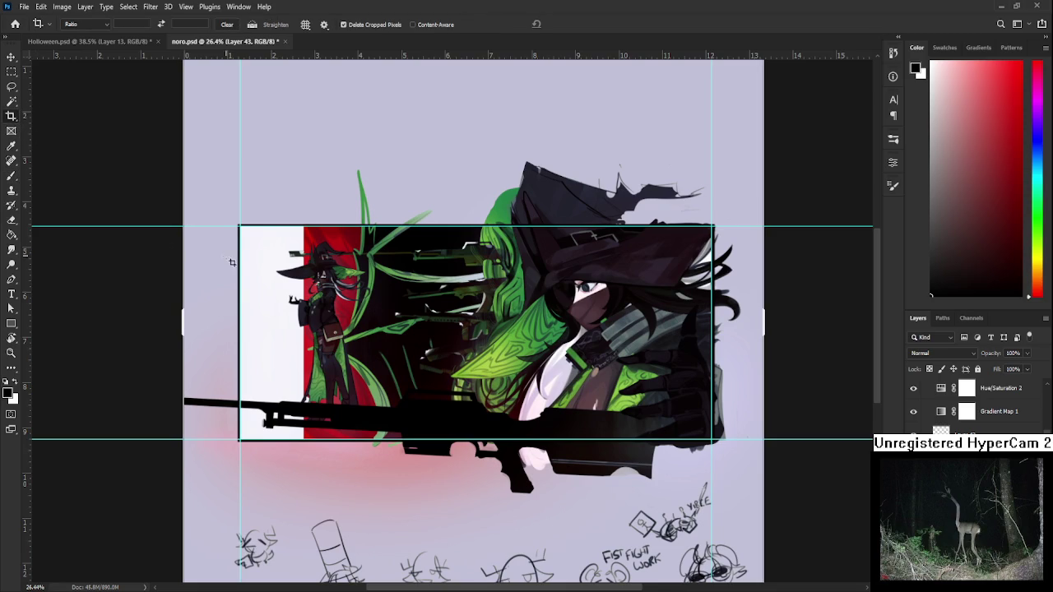
{"action": "left_click_drag", "start_coordinate": [247, 233], "coordinate": [715, 443]}
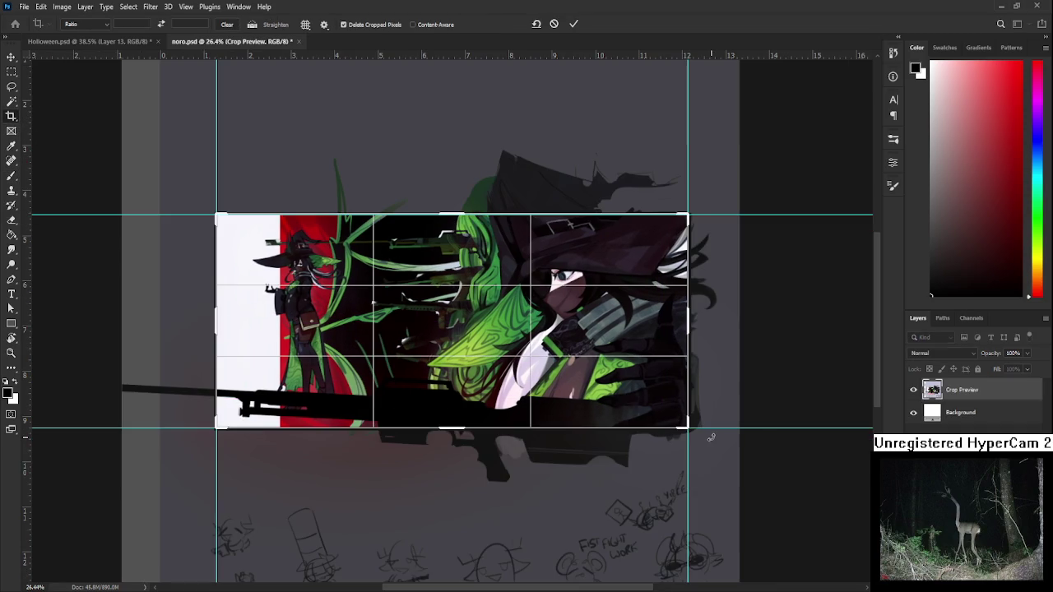
{"action": "key", "text": "Return"}
{"action": "scroll", "coordinate": [679, 400], "scroll_direction": "up", "scroll_amount": 2}
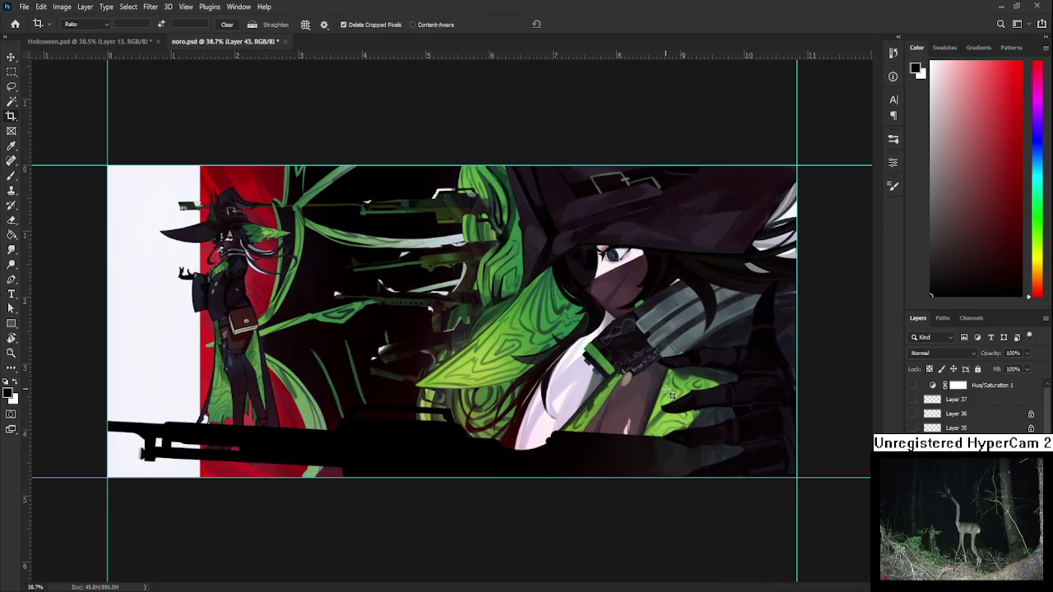
{"action": "scroll", "coordinate": [671, 396], "scroll_direction": "up", "scroll_amount": 1}
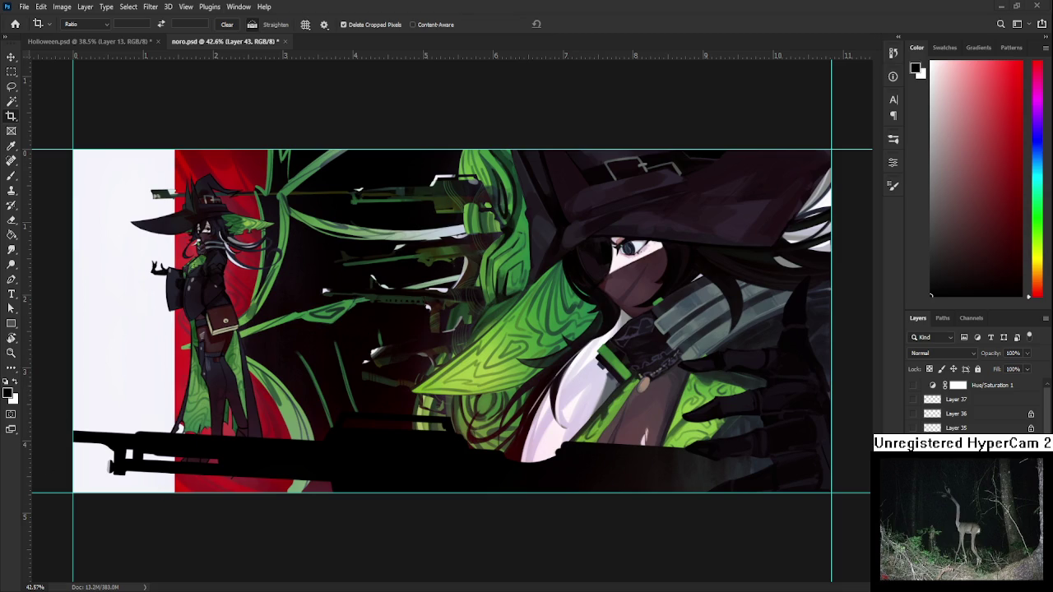
Undo the crop and close the noro.psd document.
{"action": "left_click", "coordinate": [556, 316]}
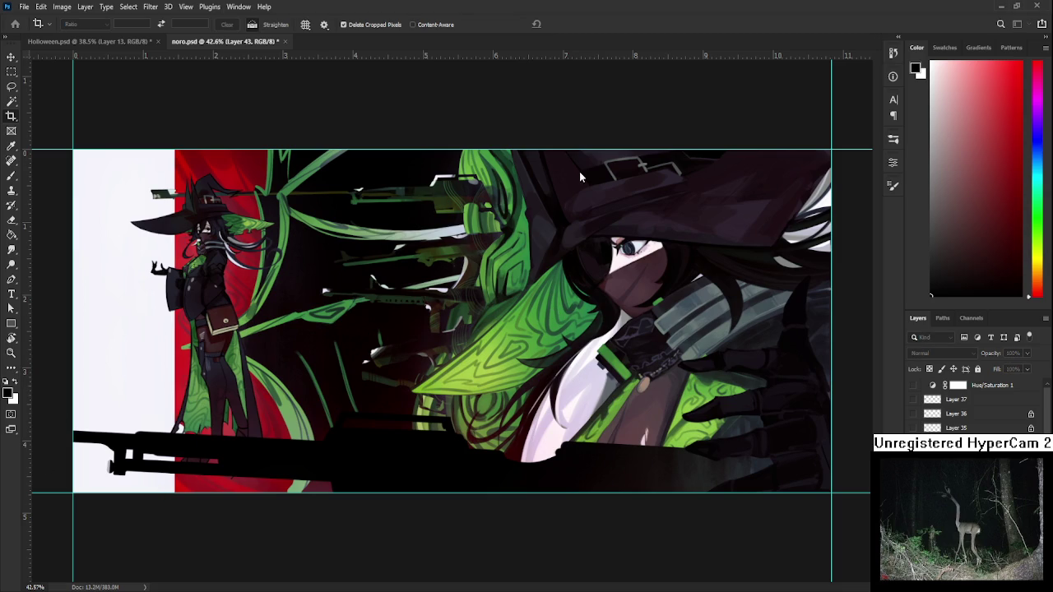
{"action": "scroll", "coordinate": [493, 278], "scroll_direction": "down", "scroll_amount": 1}
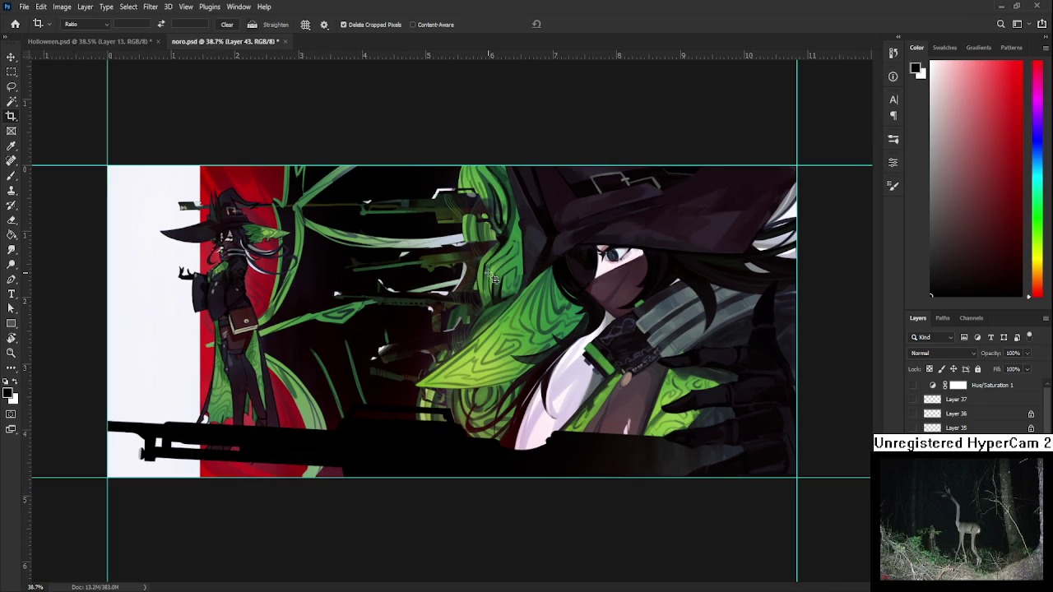
{"action": "key", "text": "ctrl+z"}
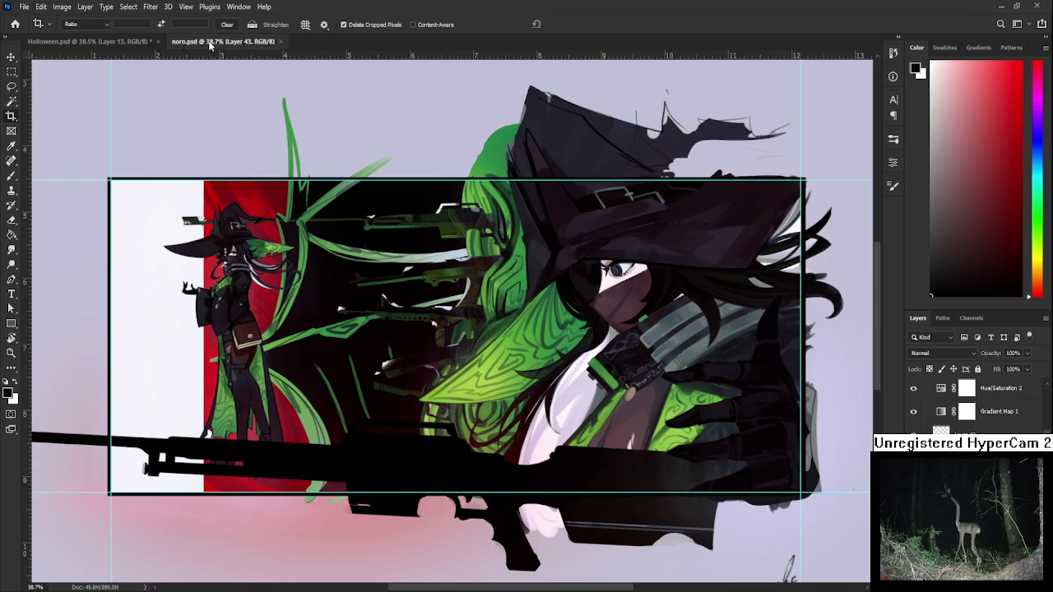
{"action": "left_click", "coordinate": [281, 43]}
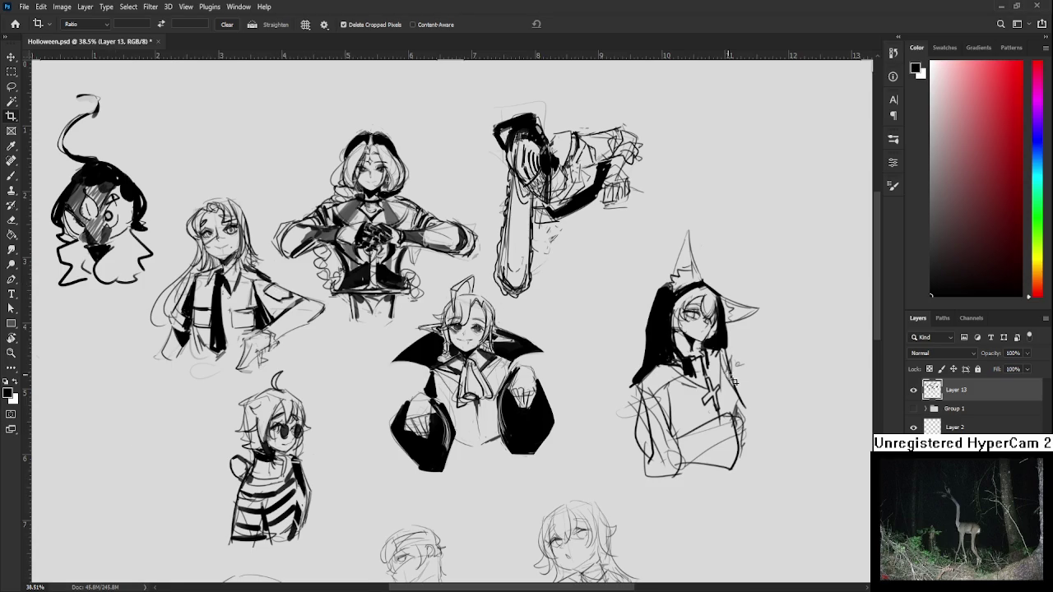
Zoom into the Holloween.psd sketch sheet.
{"action": "scroll", "coordinate": [735, 382], "scroll_direction": "up", "scroll_amount": 3}
Fill the nun's hood solid black, leaving a thin erased diagonal line through it.
{"action": "mouse_move", "coordinate": [544, 395]}
{"action": "left_mouse_down"}
{"action": "mouse_move", "coordinate": [504, 364]}
{"action": "mouse_move", "coordinate": [532, 352]}
{"action": "left_mouse_up"}
{"action": "key", "text": "b"}
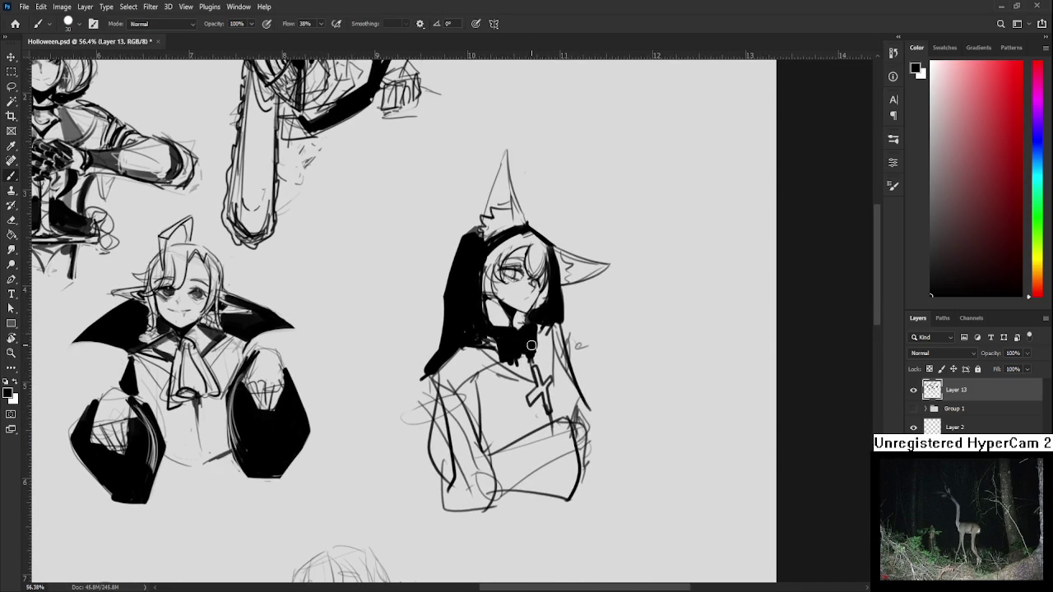
{"action": "key", "text": "e"}
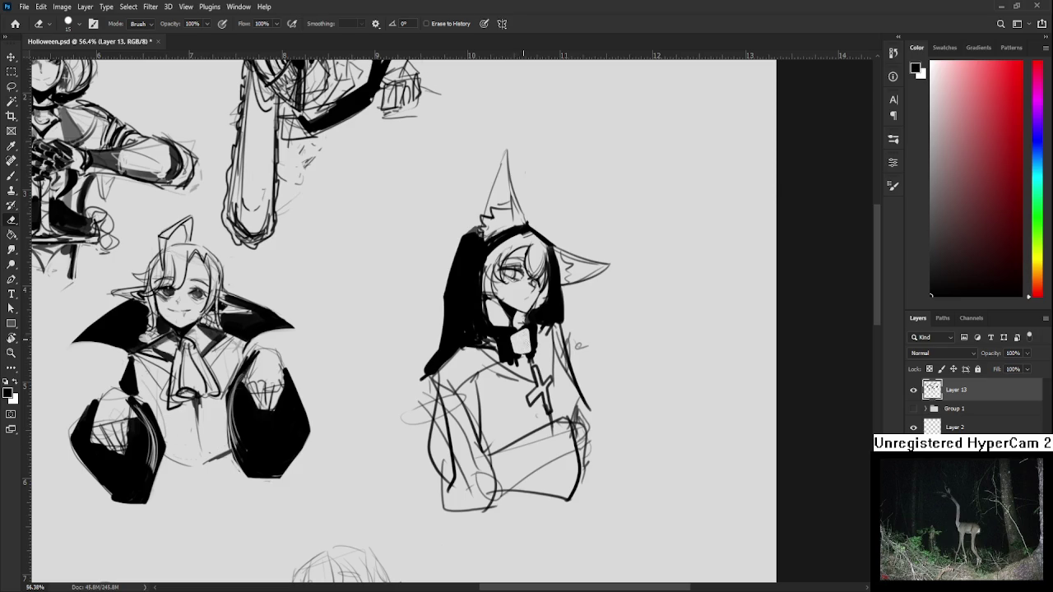
{"action": "key", "text": "b"}
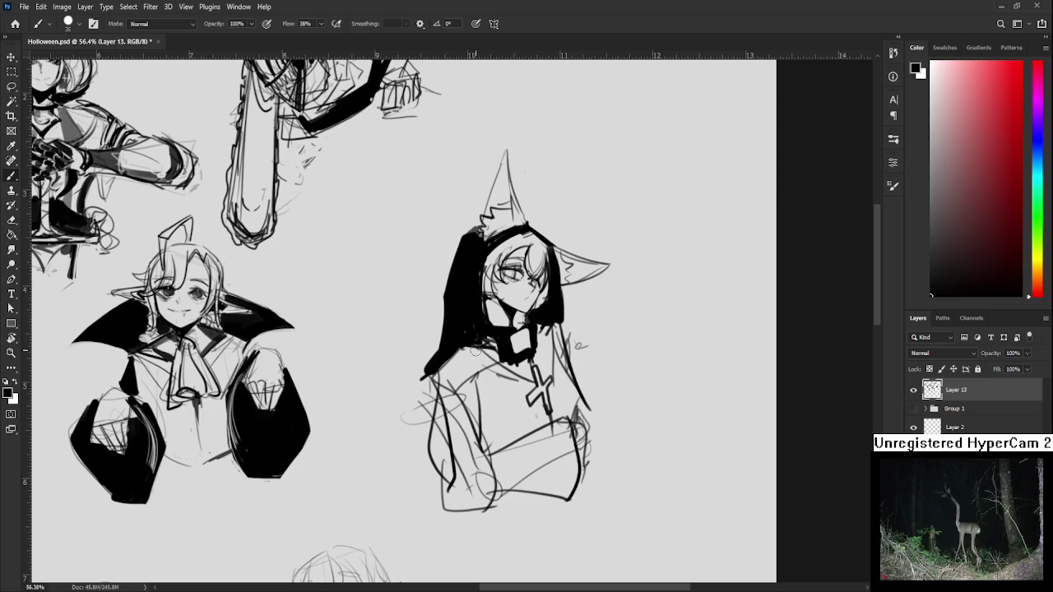
{"action": "mouse_move", "coordinate": [473, 348]}
{"action": "left_mouse_down"}
{"action": "mouse_move", "coordinate": [429, 387]}
{"action": "mouse_move", "coordinate": [440, 481]}
{"action": "left_mouse_up"}
{"action": "mouse_move", "coordinate": [448, 378]}
{"action": "left_mouse_down"}
{"action": "mouse_move", "coordinate": [477, 461]}
{"action": "mouse_move", "coordinate": [481, 452]}
{"action": "left_mouse_up"}
{"action": "left_click_drag", "start_coordinate": [463, 347], "coordinate": [485, 415]}
{"action": "left_click_drag", "start_coordinate": [465, 366], "coordinate": [487, 456]}
{"action": "key", "text": "e"}
{"action": "mouse_move", "coordinate": [487, 340]}
{"action": "left_mouse_down"}
{"action": "mouse_move", "coordinate": [421, 380]}
{"action": "mouse_move", "coordinate": [481, 465]}
{"action": "left_mouse_up"}
{"action": "key", "text": "b"}
{"action": "mouse_move", "coordinate": [454, 405]}
{"action": "left_mouse_down"}
{"action": "mouse_move", "coordinate": [477, 480]}
{"action": "mouse_move", "coordinate": [448, 504]}
{"action": "left_mouse_up"}
{"action": "mouse_move", "coordinate": [491, 444]}
{"action": "left_mouse_down"}
{"action": "mouse_move", "coordinate": [483, 494]}
{"action": "mouse_move", "coordinate": [440, 511]}
{"action": "mouse_move", "coordinate": [491, 505]}
{"action": "left_mouse_up"}
Ink the sleeve around the lower body black and carve its right edge with the eraser.
{"action": "key", "text": "e"}
{"action": "key", "text": "b"}
{"action": "mouse_move", "coordinate": [513, 447]}
{"action": "left_mouse_down"}
{"action": "mouse_move", "coordinate": [491, 407]}
{"action": "mouse_move", "coordinate": [535, 381]}
{"action": "mouse_move", "coordinate": [545, 460]}
{"action": "mouse_move", "coordinate": [472, 451]}
{"action": "mouse_move", "coordinate": [506, 407]}
{"action": "mouse_move", "coordinate": [543, 427]}
{"action": "mouse_move", "coordinate": [538, 461]}
{"action": "left_mouse_up"}
{"action": "key", "text": "e"}
{"action": "left_click_drag", "start_coordinate": [476, 415], "coordinate": [473, 451]}
{"action": "left_click_drag", "start_coordinate": [539, 387], "coordinate": [543, 456]}
{"action": "mouse_move", "coordinate": [493, 427]}
{"action": "left_mouse_down"}
{"action": "mouse_move", "coordinate": [444, 485]}
{"action": "mouse_move", "coordinate": [481, 446]}
{"action": "left_mouse_up"}
Paint the torso and chest below the collar black, erasing a light line across the chest.
{"action": "key", "text": "b"}
{"action": "mouse_move", "coordinate": [414, 415]}
{"action": "left_mouse_down"}
{"action": "mouse_move", "coordinate": [416, 460]}
{"action": "mouse_move", "coordinate": [448, 479]}
{"action": "mouse_move", "coordinate": [424, 481]}
{"action": "mouse_move", "coordinate": [427, 420]}
{"action": "mouse_move", "coordinate": [449, 442]}
{"action": "mouse_move", "coordinate": [448, 461]}
{"action": "mouse_move", "coordinate": [474, 461]}
{"action": "mouse_move", "coordinate": [479, 415]}
{"action": "mouse_move", "coordinate": [492, 449]}
{"action": "left_mouse_up"}
{"action": "key", "text": "e"}
{"action": "key", "text": "b"}
{"action": "left_click_drag", "start_coordinate": [465, 391], "coordinate": [464, 421]}
{"action": "mouse_move", "coordinate": [466, 369]}
{"action": "left_mouse_down"}
{"action": "mouse_move", "coordinate": [460, 404]}
{"action": "mouse_move", "coordinate": [436, 411]}
{"action": "mouse_move", "coordinate": [453, 424]}
{"action": "mouse_move", "coordinate": [490, 403]}
{"action": "mouse_move", "coordinate": [494, 444]}
{"action": "left_mouse_up"}
{"action": "key", "text": "e"}
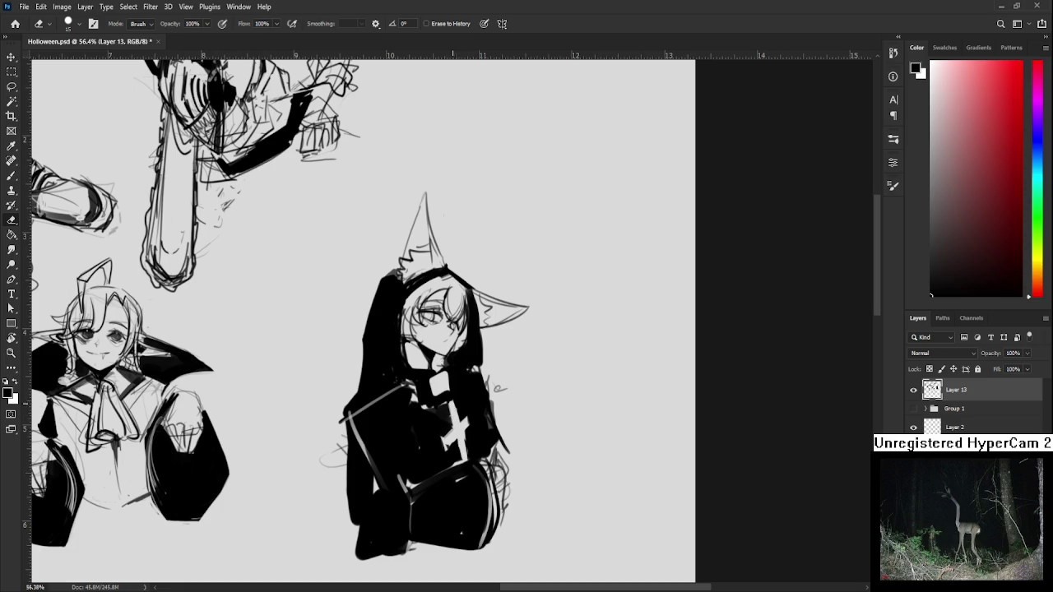
{"action": "left_click_drag", "start_coordinate": [469, 441], "coordinate": [473, 412]}
Shade both ears' interiors grey and add dark collar strokes under the chin.
{"action": "mouse_move", "coordinate": [411, 265]}
{"action": "left_mouse_down"}
{"action": "mouse_move", "coordinate": [442, 364]}
{"action": "mouse_move", "coordinate": [440, 352]}
{"action": "left_mouse_up"}
{"action": "key", "text": "b"}
{"action": "left_click_drag", "start_coordinate": [441, 349], "coordinate": [457, 352]}
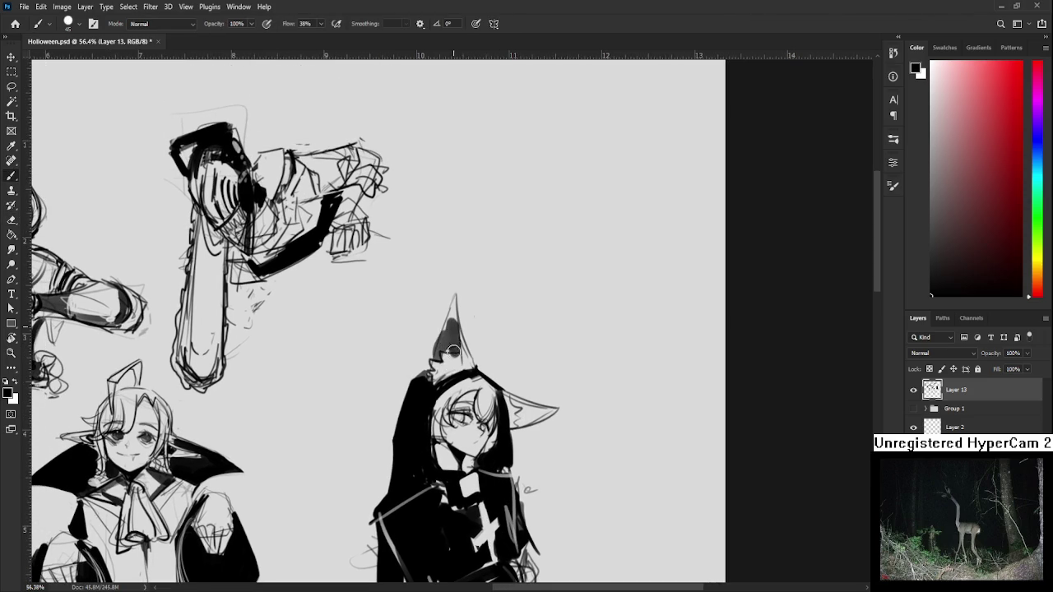
{"action": "left_click_drag", "start_coordinate": [508, 400], "coordinate": [532, 424]}
{"action": "left_click_drag", "start_coordinate": [438, 449], "coordinate": [469, 469]}
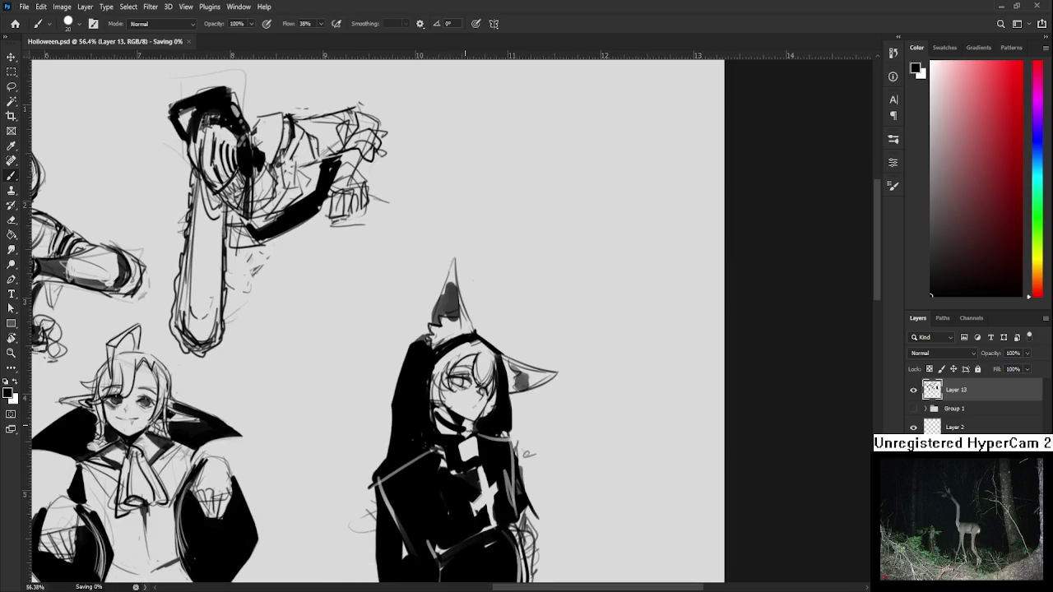
{"action": "scroll", "coordinate": [467, 471], "scroll_direction": "down", "scroll_amount": 5}
{"action": "mouse_move", "coordinate": [555, 390]}
{"action": "left_mouse_down"}
{"action": "mouse_move", "coordinate": [605, 321]}
{"action": "mouse_move", "coordinate": [647, 303]}
{"action": "left_mouse_up"}
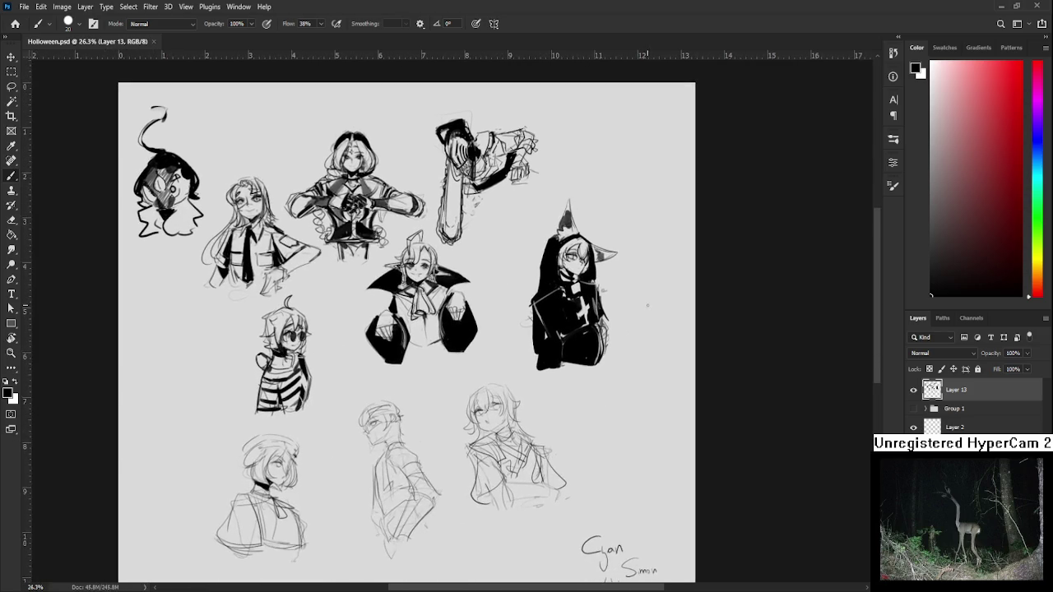
Darken the hooded figure's left eye iris and add a faint stroke to the hair.
{"action": "scroll", "coordinate": [589, 323], "scroll_direction": "up", "scroll_amount": 2}
{"action": "scroll", "coordinate": [588, 323], "scroll_direction": "up", "scroll_amount": 1}
{"action": "scroll", "coordinate": [588, 324], "scroll_direction": "up", "scroll_amount": 1}
{"action": "scroll", "coordinate": [474, 329], "scroll_direction": "up", "scroll_amount": 2}
{"action": "scroll", "coordinate": [486, 329], "scroll_direction": "up", "scroll_amount": 2}
{"action": "scroll", "coordinate": [498, 331], "scroll_direction": "down", "scroll_amount": 1}
{"action": "mouse_move", "coordinate": [488, 305]}
{"action": "left_mouse_down"}
{"action": "mouse_move", "coordinate": [499, 320]}
{"action": "mouse_move", "coordinate": [556, 337]}
{"action": "left_mouse_up"}
{"action": "left_click_drag", "start_coordinate": [527, 277], "coordinate": [536, 264]}
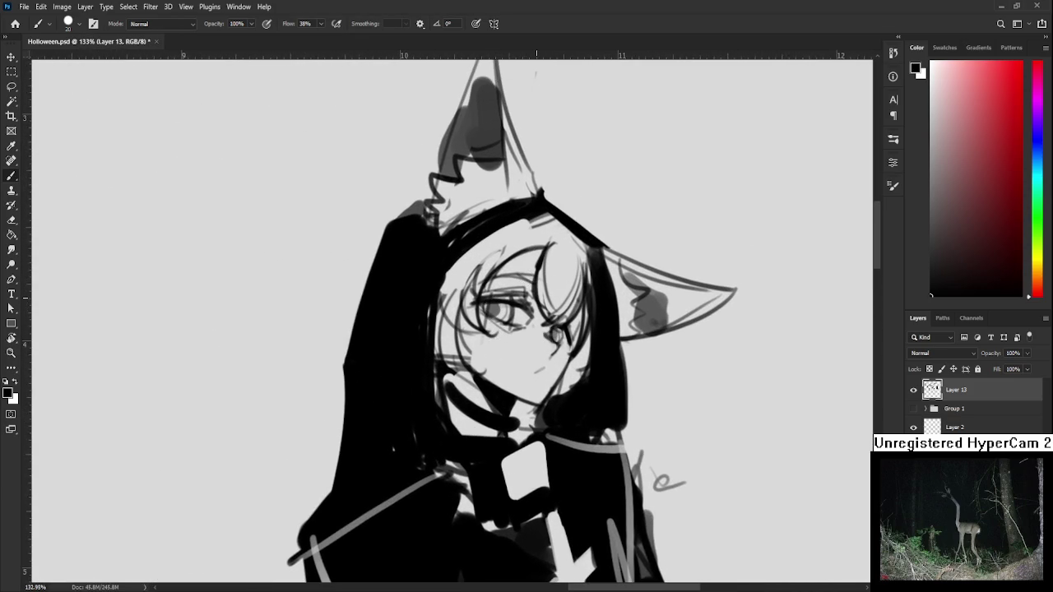
Lasso the lower-right girl sketch and narrow it slightly from the left with Free Transform.
{"action": "scroll", "coordinate": [502, 263], "scroll_direction": "down", "scroll_amount": 5}
{"action": "scroll", "coordinate": [502, 263], "scroll_direction": "down", "scroll_amount": 3}
{"action": "scroll", "coordinate": [501, 263], "scroll_direction": "down", "scroll_amount": 2}
{"action": "mouse_move", "coordinate": [510, 422]}
{"action": "left_mouse_down"}
{"action": "mouse_move", "coordinate": [584, 339]}
{"action": "mouse_move", "coordinate": [602, 335]}
{"action": "left_mouse_up"}
{"action": "key", "text": "e"}
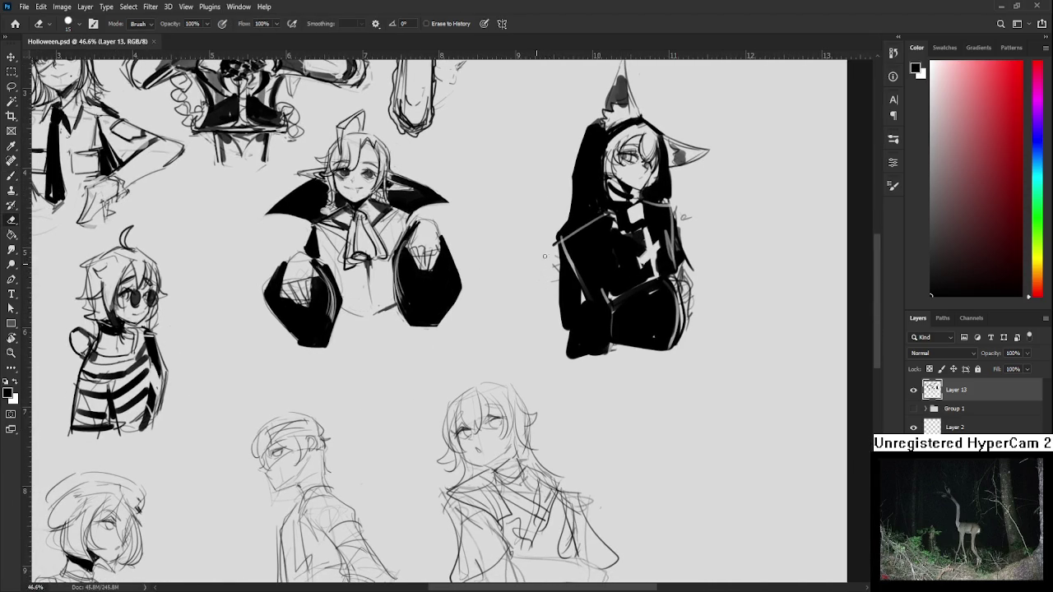
{"action": "scroll", "coordinate": [550, 280], "scroll_direction": "down", "scroll_amount": 2}
{"action": "scroll", "coordinate": [595, 326], "scroll_direction": "down", "scroll_amount": 2}
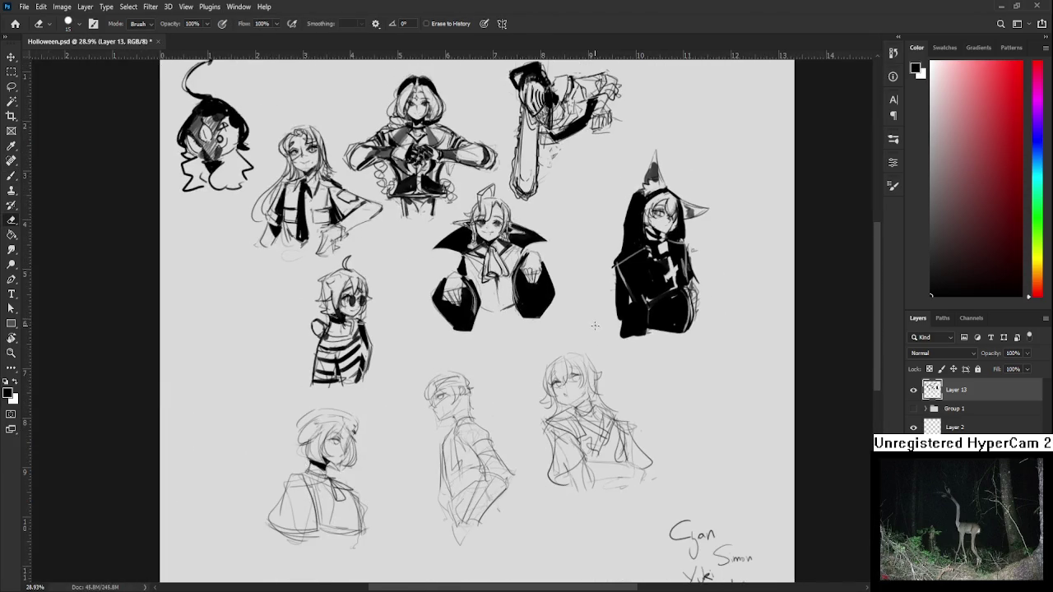
{"action": "scroll", "coordinate": [740, 483], "scroll_direction": "up", "scroll_amount": 2}
{"action": "scroll", "coordinate": [740, 483], "scroll_direction": "up", "scroll_amount": 1}
{"action": "key", "text": "l"}
{"action": "mouse_move", "coordinate": [434, 295]}
{"action": "left_mouse_down"}
{"action": "mouse_move", "coordinate": [567, 293]}
{"action": "mouse_move", "coordinate": [424, 345]}
{"action": "left_mouse_up"}
{"action": "key", "text": "ctrl+t"}
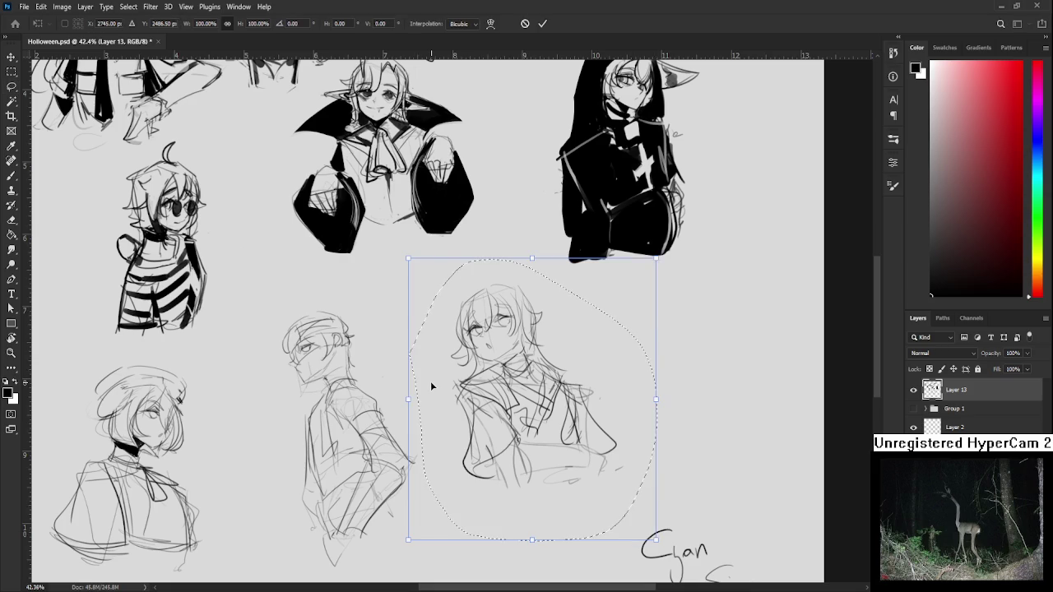
{"action": "left_click_drag", "start_coordinate": [409, 400], "coordinate": [418, 394]}
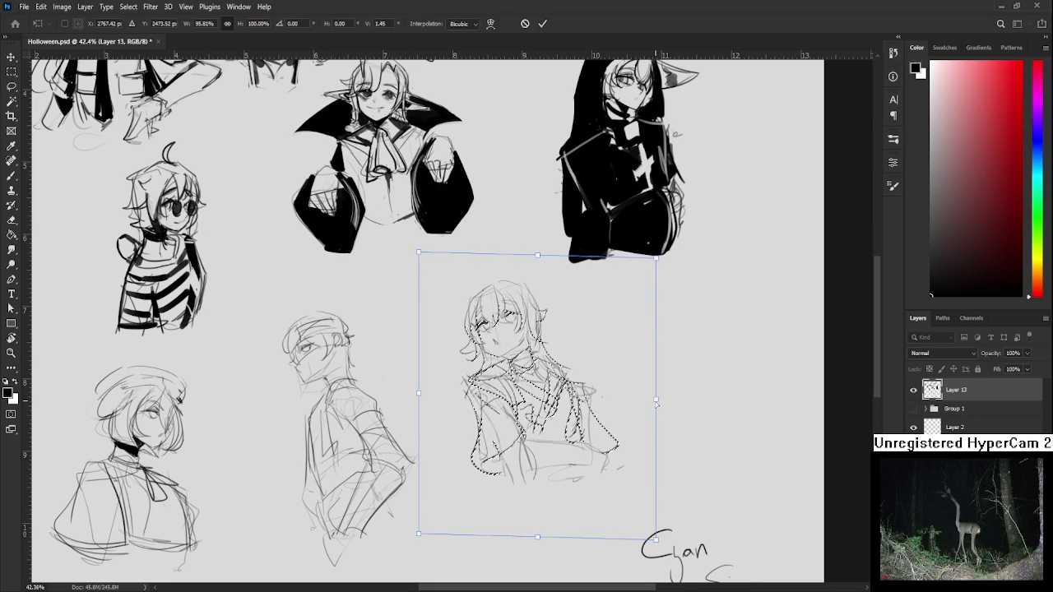
{"action": "key", "text": "Return"}
{"action": "key", "text": "ctrl+d"}
{"action": "scroll", "coordinate": [655, 402], "scroll_direction": "down", "scroll_amount": 2}
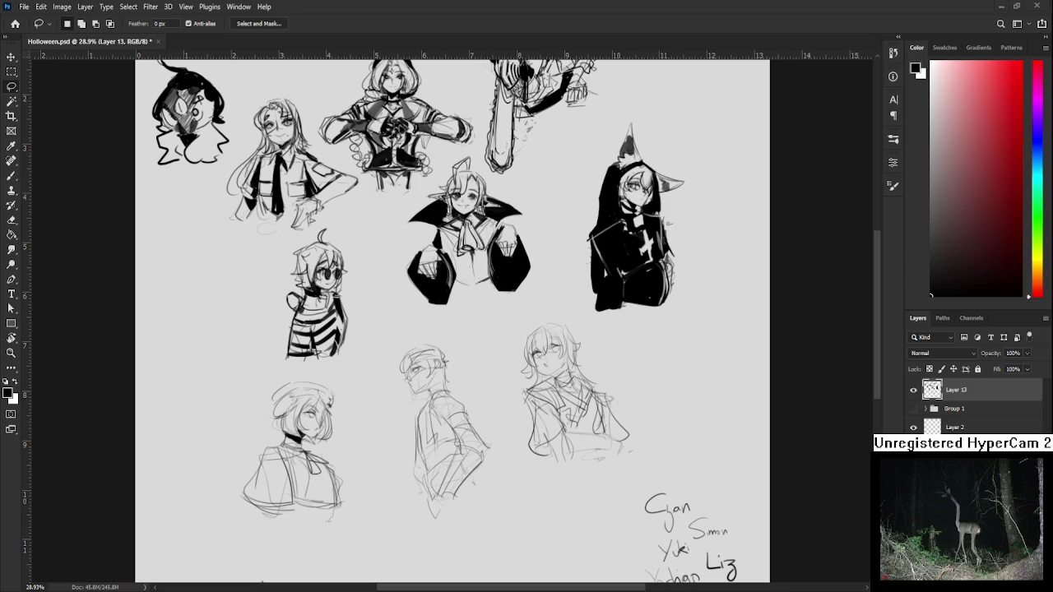
{"action": "scroll", "coordinate": [610, 398], "scroll_direction": "up", "scroll_amount": 5}
Thicken the girl's neck line and draw two long strokes down her collar.
{"action": "key", "text": "e"}
{"action": "key", "text": "b"}
{"action": "mouse_move", "coordinate": [480, 287]}
{"action": "left_mouse_down"}
{"action": "mouse_move", "coordinate": [454, 334]}
{"action": "mouse_move", "coordinate": [471, 362]}
{"action": "left_mouse_up"}
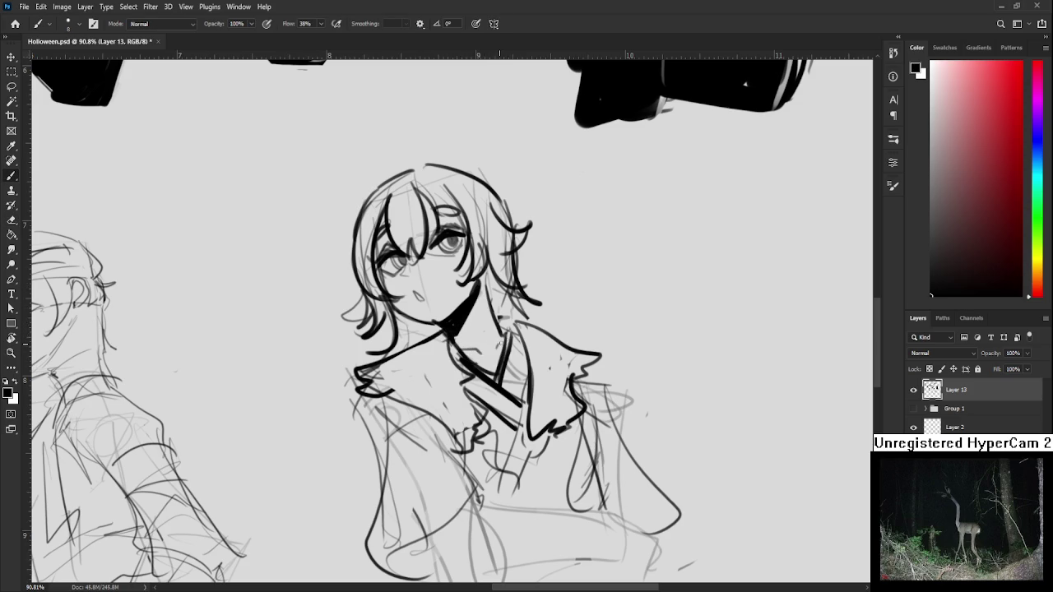
{"action": "mouse_move", "coordinate": [490, 273]}
{"action": "left_mouse_down"}
{"action": "mouse_move", "coordinate": [501, 335]}
{"action": "mouse_move", "coordinate": [481, 287]}
{"action": "left_mouse_up"}
{"action": "mouse_move", "coordinate": [512, 369]}
{"action": "left_mouse_down"}
{"action": "mouse_move", "coordinate": [507, 344]}
{"action": "mouse_move", "coordinate": [518, 372]}
{"action": "mouse_move", "coordinate": [520, 333]}
{"action": "mouse_move", "coordinate": [488, 444]}
{"action": "left_mouse_up"}
{"action": "mouse_move", "coordinate": [528, 394]}
{"action": "left_mouse_down"}
{"action": "mouse_move", "coordinate": [499, 455]}
{"action": "mouse_move", "coordinate": [542, 447]}
{"action": "left_mouse_up"}
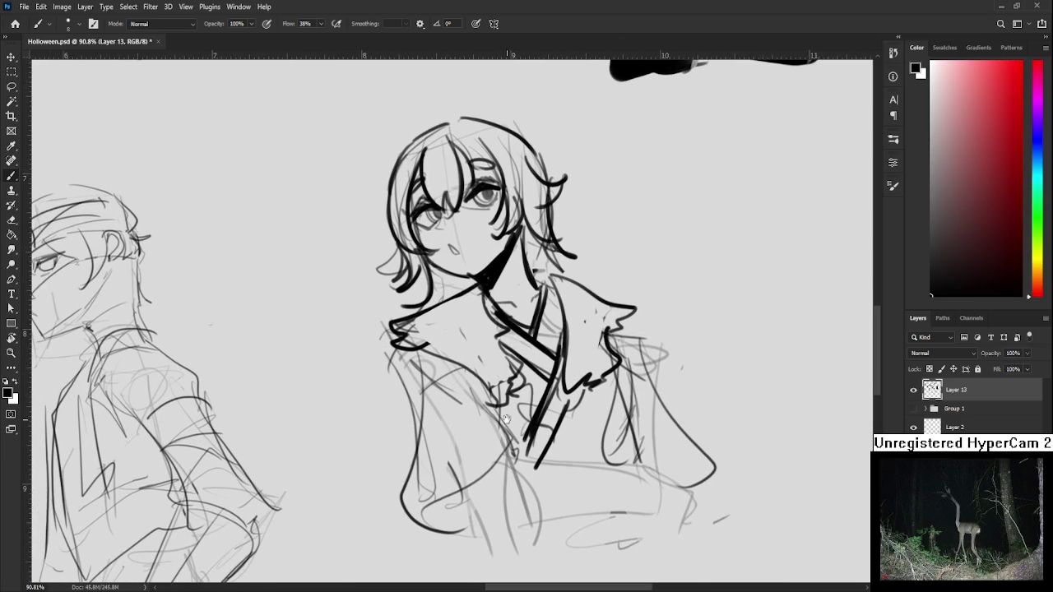
Fill the robe's left edge and chest with solid black, trimming the sleeve's black.
{"action": "left_click_drag", "start_coordinate": [398, 344], "coordinate": [399, 506]}
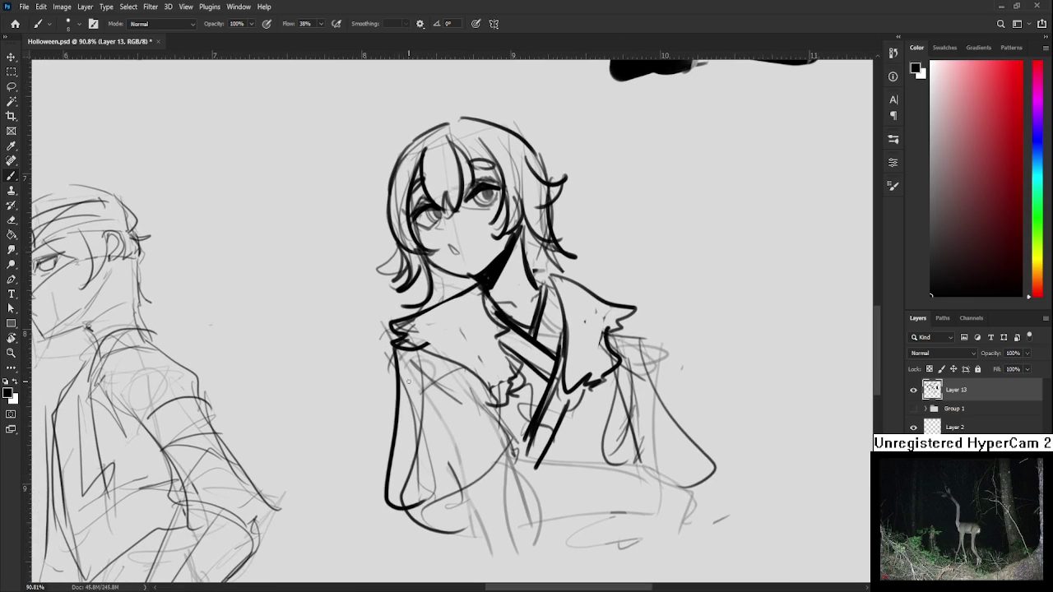
{"action": "mouse_move", "coordinate": [409, 345]}
{"action": "left_mouse_down"}
{"action": "mouse_move", "coordinate": [419, 493]}
{"action": "mouse_move", "coordinate": [403, 498]}
{"action": "mouse_move", "coordinate": [432, 494]}
{"action": "mouse_move", "coordinate": [498, 436]}
{"action": "mouse_move", "coordinate": [452, 486]}
{"action": "left_mouse_up"}
{"action": "left_click_drag", "start_coordinate": [485, 436], "coordinate": [469, 460]}
{"action": "left_click_drag", "start_coordinate": [427, 352], "coordinate": [483, 415]}
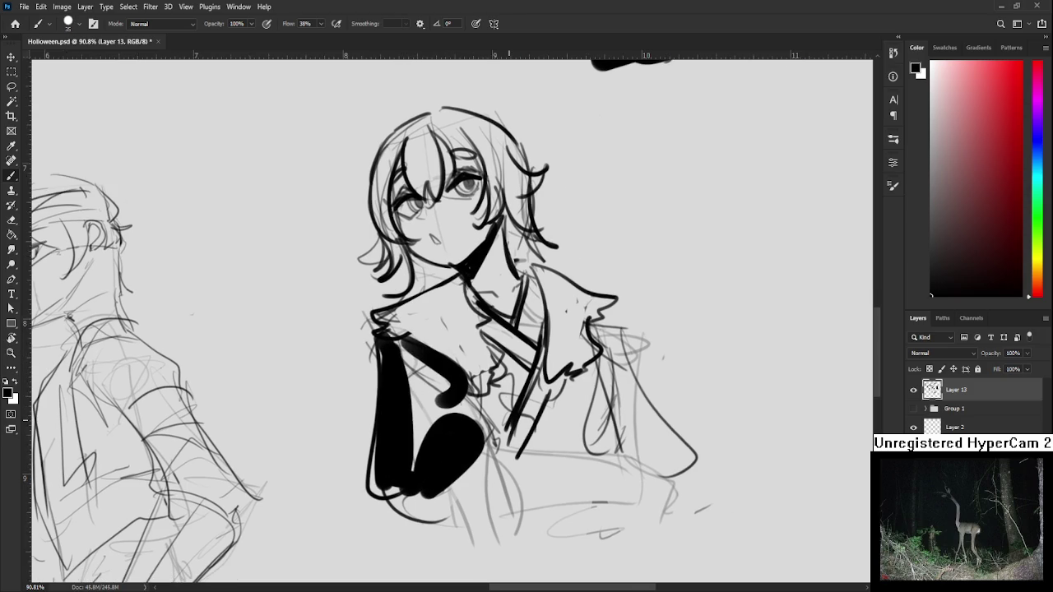
{"action": "scroll", "coordinate": [607, 374], "scroll_direction": "down", "scroll_amount": 5}
{"action": "mouse_move", "coordinate": [608, 374]}
{"action": "left_mouse_down"}
{"action": "mouse_move", "coordinate": [553, 368]}
{"action": "mouse_move", "coordinate": [475, 387]}
{"action": "mouse_move", "coordinate": [518, 377]}
{"action": "mouse_move", "coordinate": [538, 403]}
{"action": "left_mouse_up"}
{"action": "key", "text": "e"}
{"action": "key", "text": "b"}
{"action": "key", "text": "e"}
{"action": "mouse_move", "coordinate": [518, 357]}
{"action": "left_mouse_down"}
{"action": "mouse_move", "coordinate": [539, 383]}
{"action": "mouse_move", "coordinate": [527, 409]}
{"action": "mouse_move", "coordinate": [506, 400]}
{"action": "mouse_move", "coordinate": [469, 425]}
{"action": "mouse_move", "coordinate": [478, 395]}
{"action": "mouse_move", "coordinate": [472, 443]}
{"action": "left_mouse_up"}
Ink curved black strokes on the lower body, undoing stray strokes and erasing excess.
{"action": "key", "text": "b"}
{"action": "key", "text": "e"}
{"action": "left_click_drag", "start_coordinate": [490, 393], "coordinate": [480, 443]}
{"action": "key", "text": "b"}
{"action": "left_click_drag", "start_coordinate": [492, 387], "coordinate": [516, 444]}
{"action": "key", "text": "ctrl+z"}
{"action": "mouse_move", "coordinate": [494, 394]}
{"action": "left_mouse_down"}
{"action": "mouse_move", "coordinate": [486, 444]}
{"action": "mouse_move", "coordinate": [473, 433]}
{"action": "left_mouse_up"}
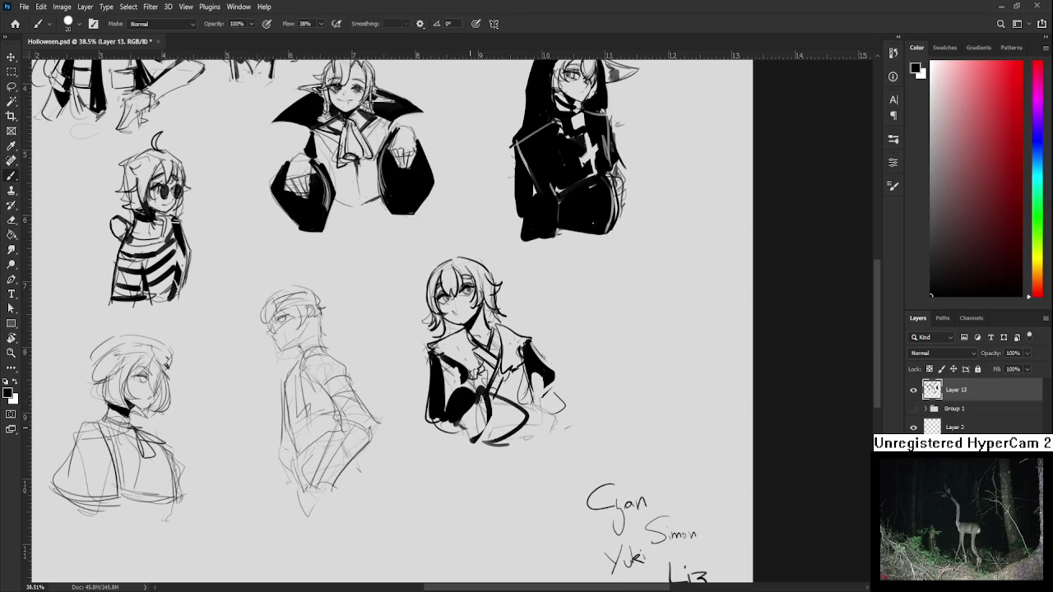
{"action": "key", "text": "ctrl+z"}
{"action": "mouse_move", "coordinate": [497, 399]}
{"action": "left_mouse_down"}
{"action": "mouse_move", "coordinate": [543, 407]}
{"action": "mouse_move", "coordinate": [546, 436]}
{"action": "mouse_move", "coordinate": [518, 441]}
{"action": "left_mouse_up"}
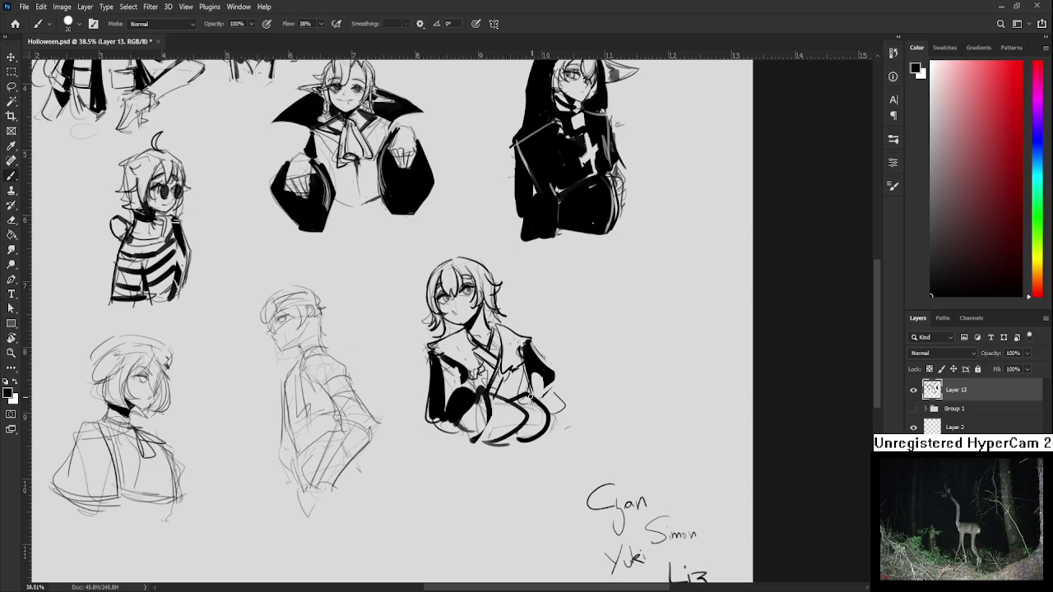
{"action": "key", "text": "e"}
{"action": "mouse_move", "coordinate": [530, 396]}
{"action": "left_mouse_down"}
{"action": "mouse_move", "coordinate": [516, 403]}
{"action": "mouse_move", "coordinate": [547, 431]}
{"action": "mouse_move", "coordinate": [518, 441]}
{"action": "mouse_move", "coordinate": [502, 431]}
{"action": "mouse_move", "coordinate": [548, 439]}
{"action": "mouse_move", "coordinate": [558, 415]}
{"action": "mouse_move", "coordinate": [530, 441]}
{"action": "mouse_move", "coordinate": [565, 422]}
{"action": "mouse_move", "coordinate": [541, 399]}
{"action": "mouse_move", "coordinate": [549, 444]}
{"action": "left_mouse_up"}
{"action": "key", "text": "b"}
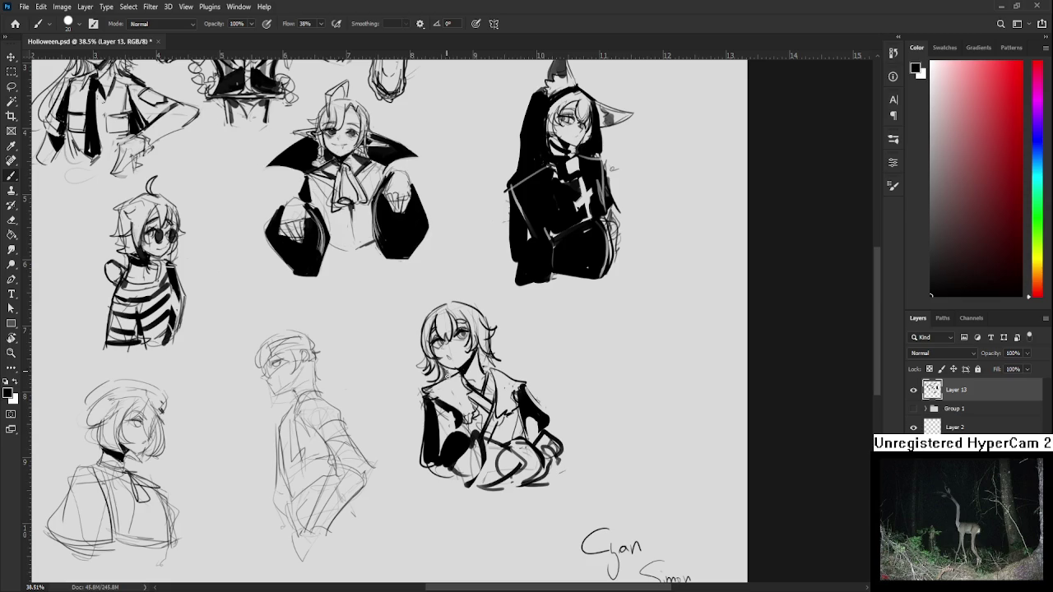
With the brush shrunk to 10, redraw the hair outline and the right headphone.
{"action": "left_click_drag", "start_coordinate": [482, 366], "coordinate": [494, 398]}
{"action": "key", "text": "bracketleft"}
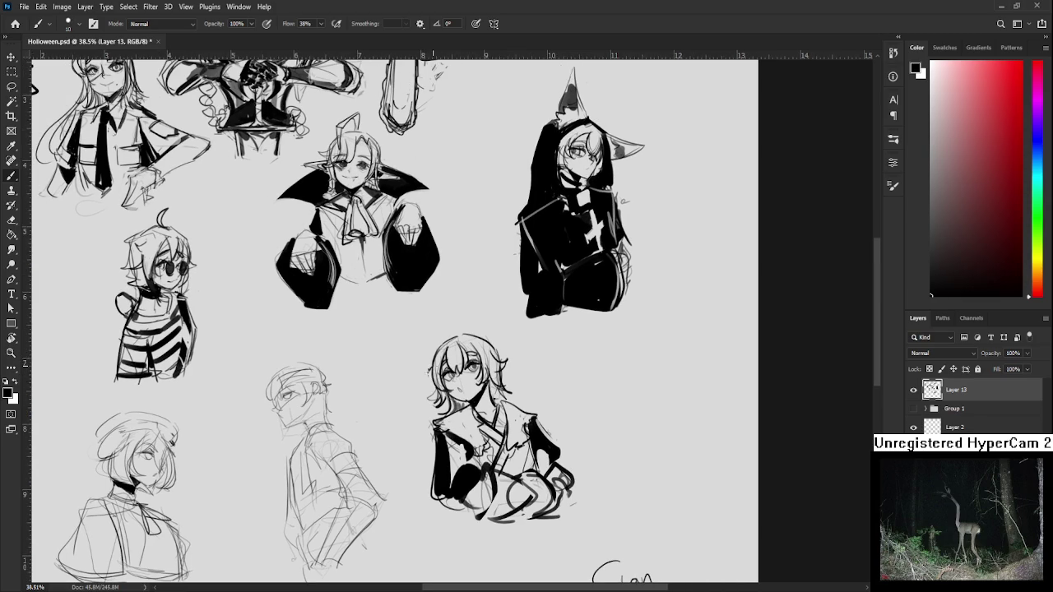
{"action": "mouse_move", "coordinate": [434, 349]}
{"action": "left_mouse_down"}
{"action": "mouse_move", "coordinate": [475, 329]}
{"action": "mouse_move", "coordinate": [498, 351]}
{"action": "mouse_move", "coordinate": [490, 383]}
{"action": "mouse_move", "coordinate": [511, 375]}
{"action": "mouse_move", "coordinate": [499, 377]}
{"action": "mouse_move", "coordinate": [507, 359]}
{"action": "left_mouse_up"}
{"action": "key", "text": "e"}
{"action": "key", "text": "b"}
{"action": "key", "text": "e"}
{"action": "key", "text": "b"}
{"action": "left_click_drag", "start_coordinate": [500, 352], "coordinate": [507, 381]}
Clean up stray pixels on the headphone strokes with the eraser.
{"action": "key", "text": "e"}
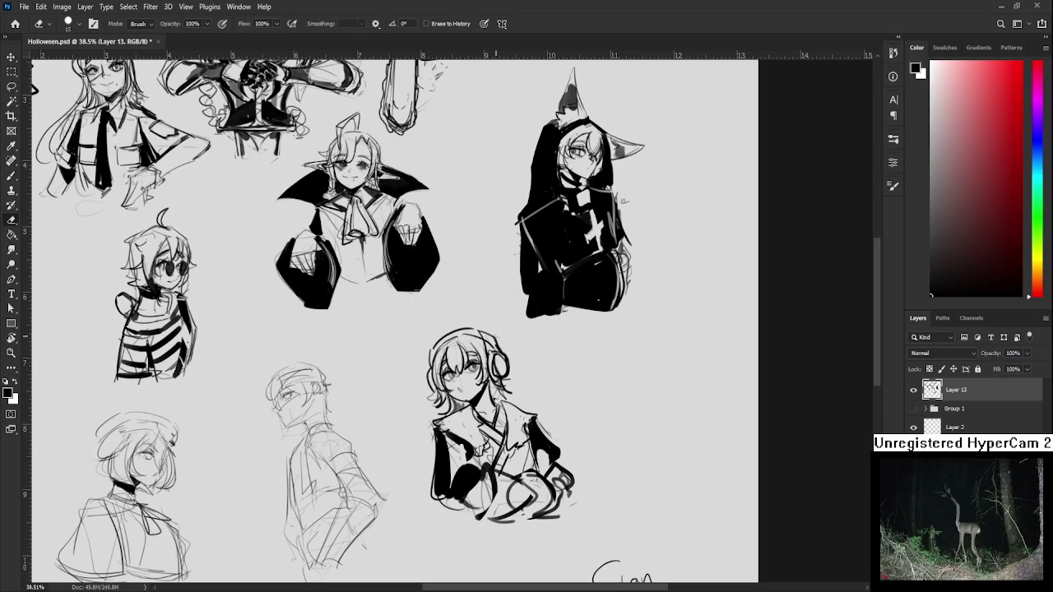
{"action": "left_click_drag", "start_coordinate": [492, 357], "coordinate": [504, 382]}
{"action": "key", "text": "b"}
{"action": "key", "text": "e"}
{"action": "left_click_drag", "start_coordinate": [506, 357], "coordinate": [512, 377]}
{"action": "key", "text": "b"}
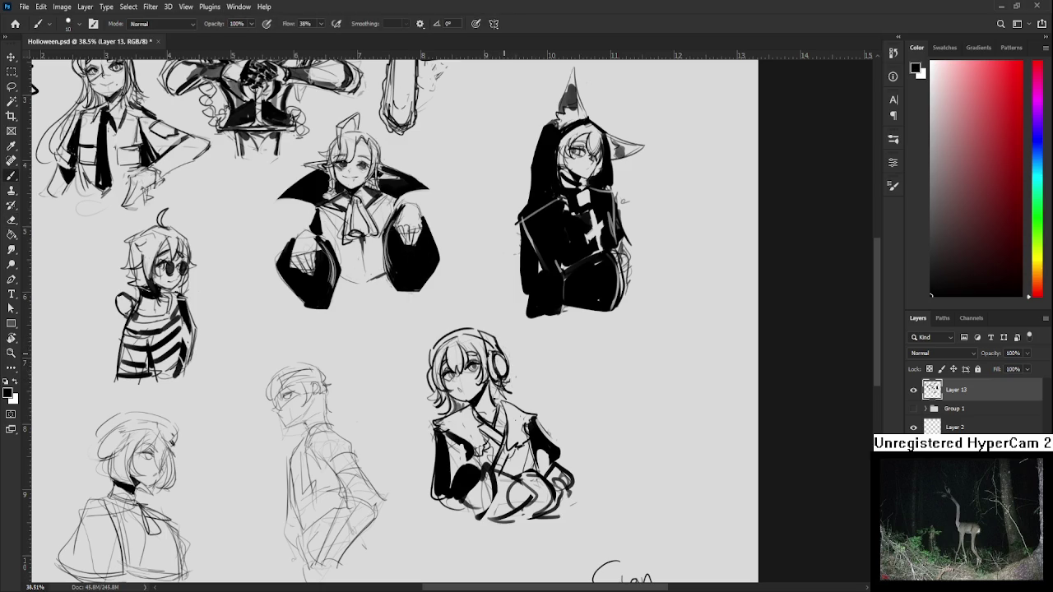
{"action": "key", "text": "e"}
{"action": "key", "text": "b"}
{"action": "key", "text": "e"}
{"action": "scroll", "coordinate": [494, 362], "scroll_direction": "down", "scroll_amount": 1}
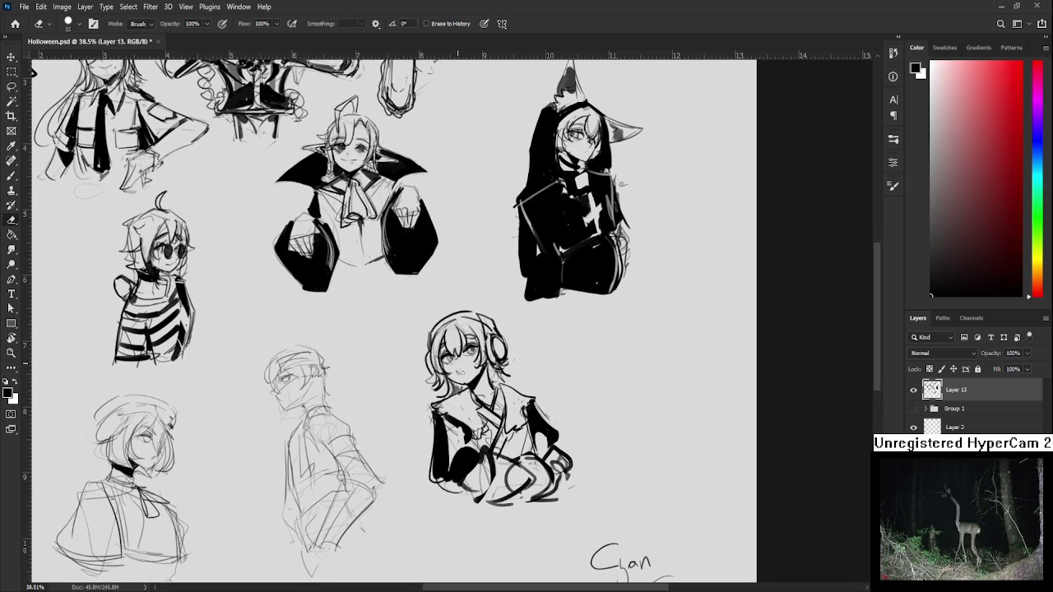
{"action": "scroll", "coordinate": [476, 357], "scroll_direction": "down", "scroll_amount": 3}
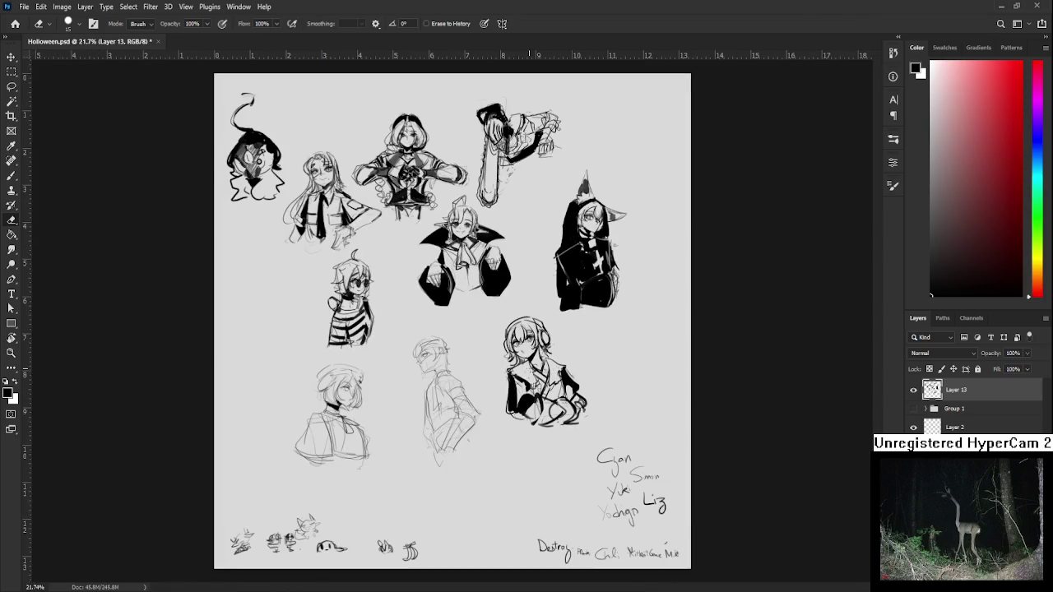
{"action": "scroll", "coordinate": [550, 369], "scroll_direction": "up", "scroll_amount": 2}
Lasso the headphone girl and cancel a first Free Transform attempt without changes.
{"action": "key", "text": "l"}
{"action": "mouse_move", "coordinate": [466, 278]}
{"action": "left_mouse_down"}
{"action": "mouse_move", "coordinate": [637, 452]}
{"action": "mouse_move", "coordinate": [451, 370]}
{"action": "left_mouse_up"}
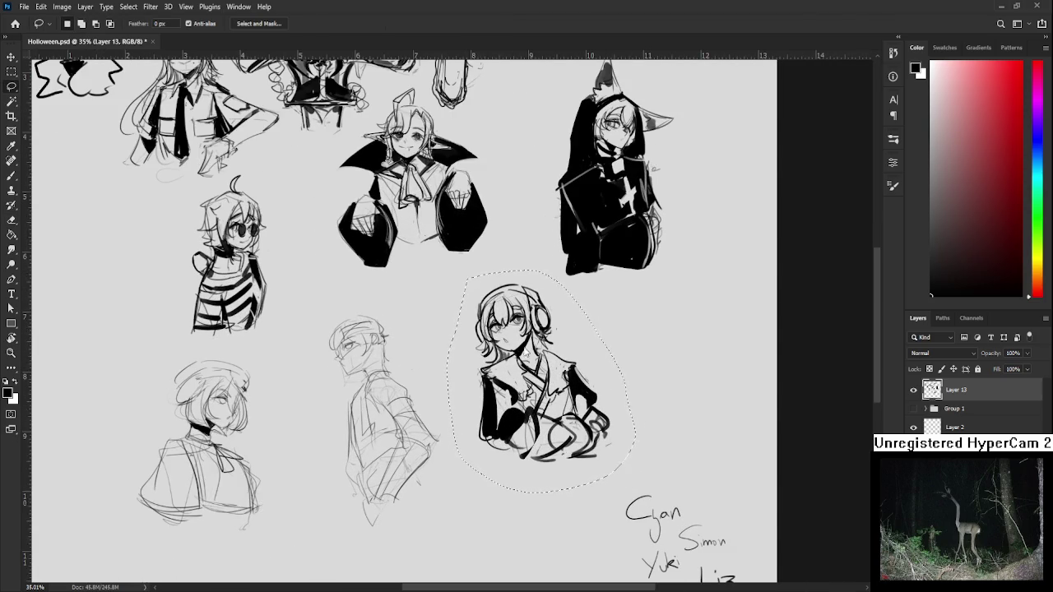
{"action": "key", "text": "ctrl+t"}
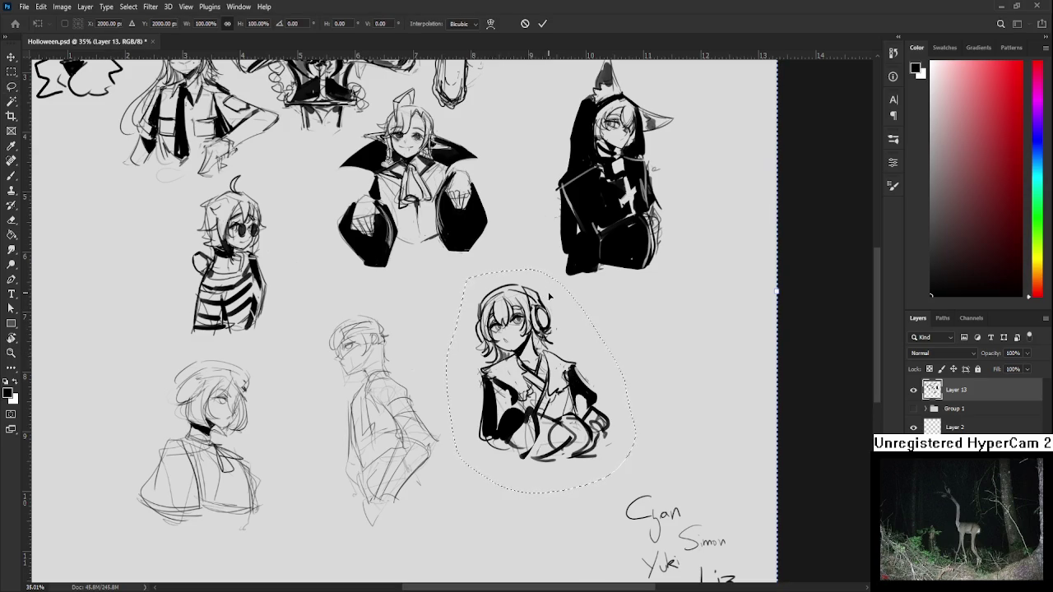
{"action": "scroll", "coordinate": [550, 297], "scroll_direction": "down", "scroll_amount": 2}
{"action": "key", "text": "Escape"}
{"action": "key", "text": "ctrl+d"}
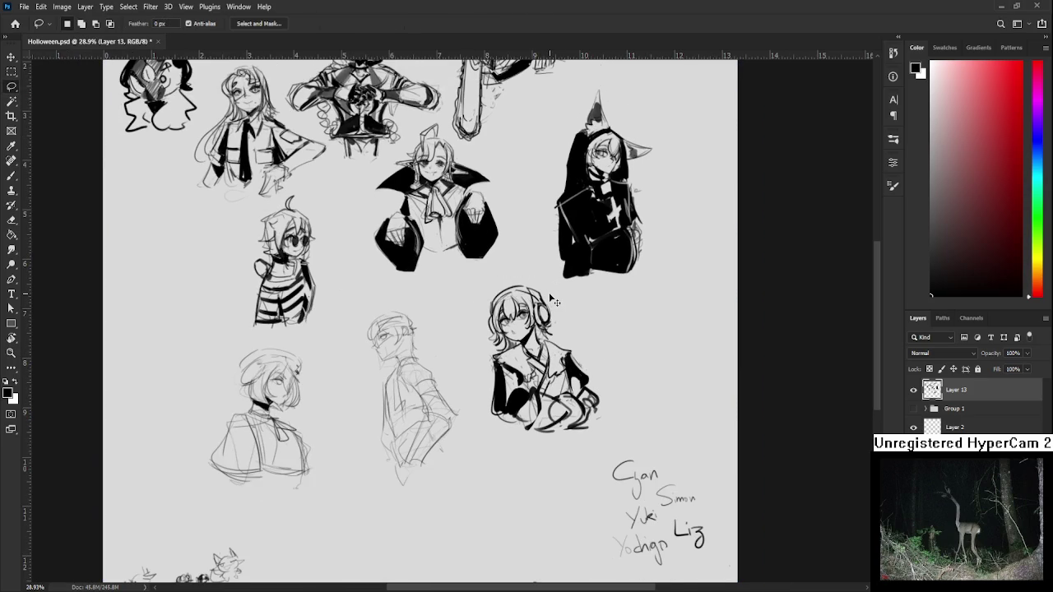
Reselect the headphone girl, nudge her top edge slightly right and commit the transform.
{"action": "left_click_drag", "start_coordinate": [501, 279], "coordinate": [480, 385]}
{"action": "key", "text": "ctrl+t"}
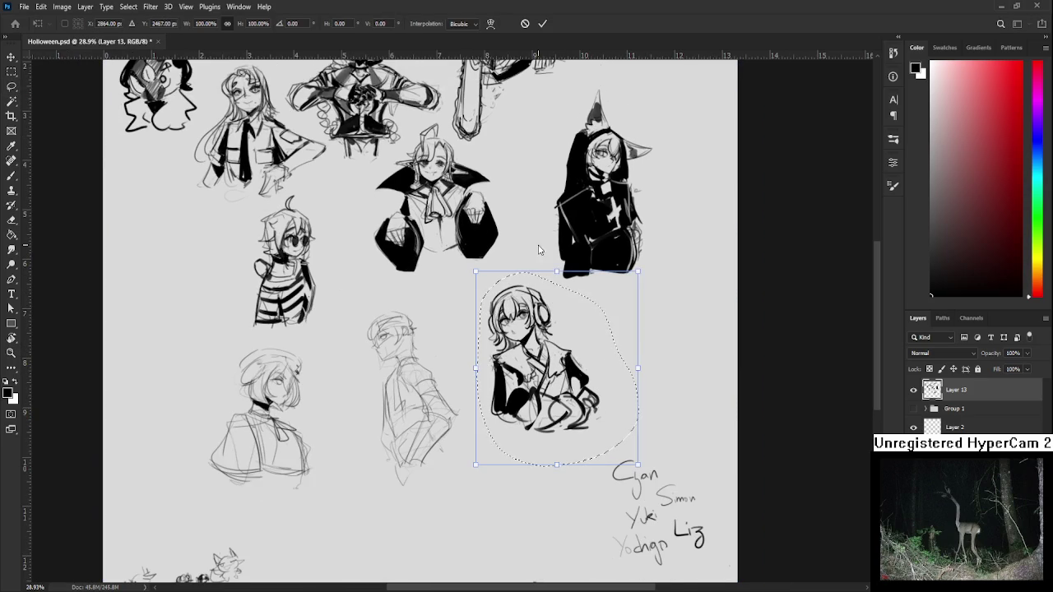
{"action": "left_click_drag", "start_coordinate": [556, 271], "coordinate": [565, 282]}
{"action": "key", "text": "Return"}
{"action": "key", "text": "ctrl+d"}
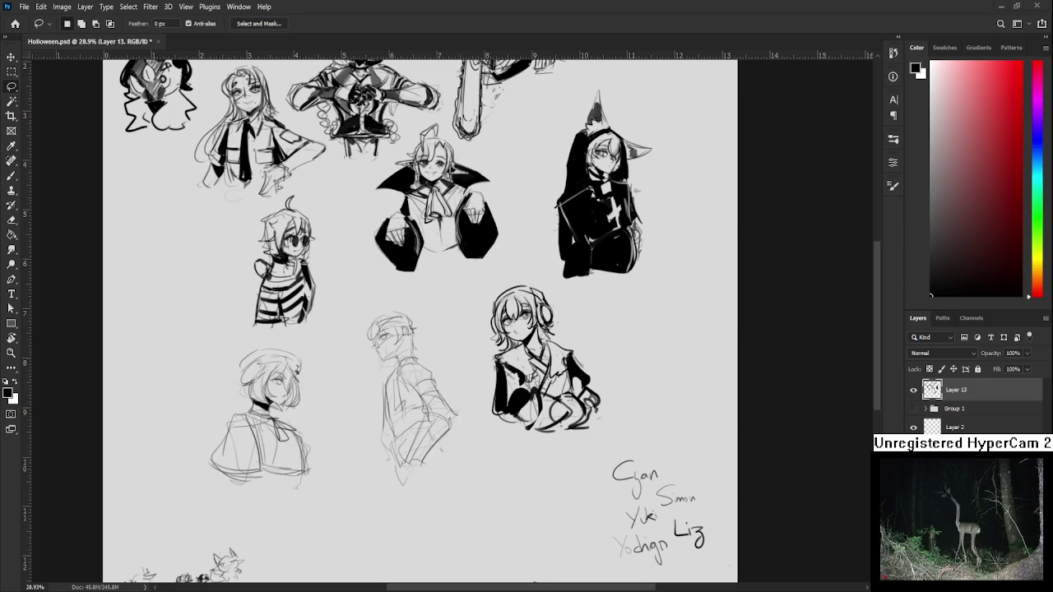
{"action": "scroll", "coordinate": [492, 346], "scroll_direction": "up", "scroll_amount": 1}
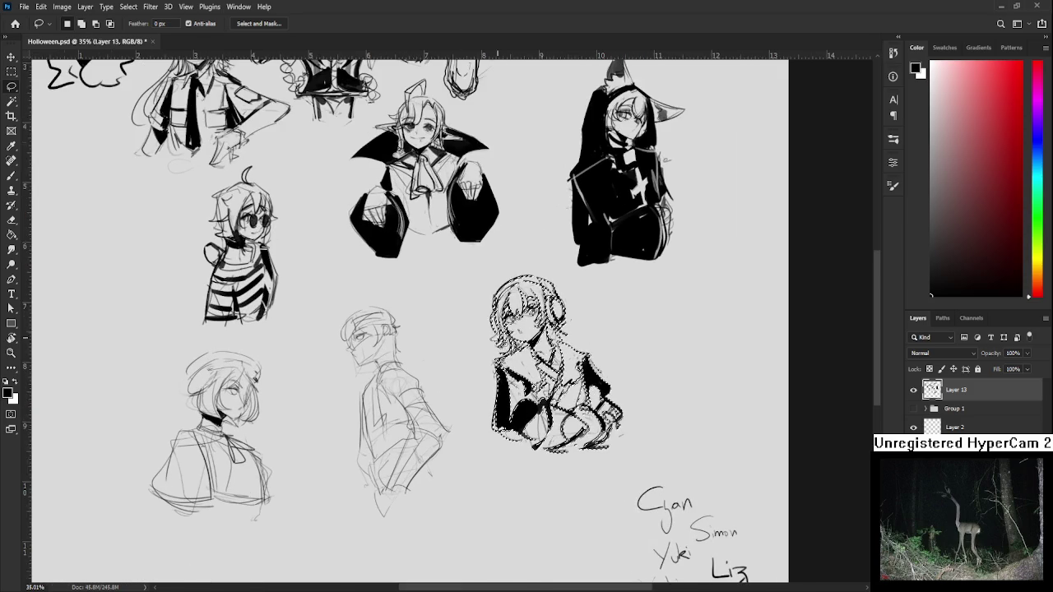
{"action": "scroll", "coordinate": [448, 350], "scroll_direction": "down", "scroll_amount": 1}
{"action": "scroll", "coordinate": [492, 343], "scroll_direction": "down", "scroll_amount": 1}
{"action": "scroll", "coordinate": [492, 344], "scroll_direction": "up", "scroll_amount": 2}
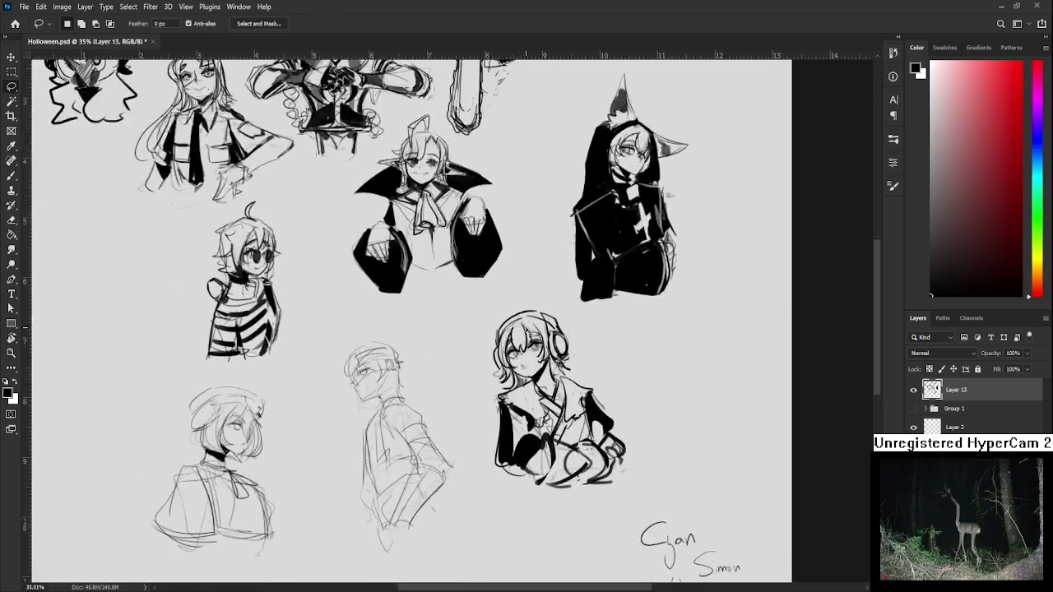
{"action": "scroll", "coordinate": [502, 346], "scroll_direction": "up", "scroll_amount": 1}
{"action": "scroll", "coordinate": [519, 347], "scroll_direction": "up", "scroll_amount": 1}
{"action": "scroll", "coordinate": [533, 349], "scroll_direction": "up", "scroll_amount": 1}
{"action": "left_click_drag", "start_coordinate": [560, 393], "coordinate": [629, 375]}
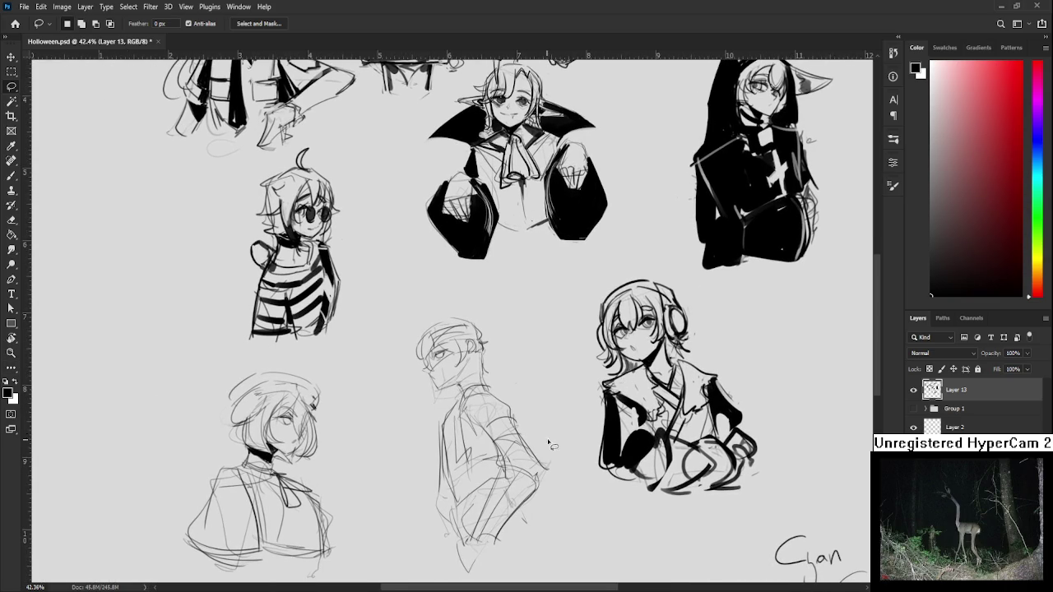
On Layer 2, draw a round C-shaped critter with bunny ears left of the bee doodle.
{"action": "left_click_drag", "start_coordinate": [611, 504], "coordinate": [621, 485]}
{"action": "scroll", "coordinate": [621, 486], "scroll_direction": "down", "scroll_amount": 2}
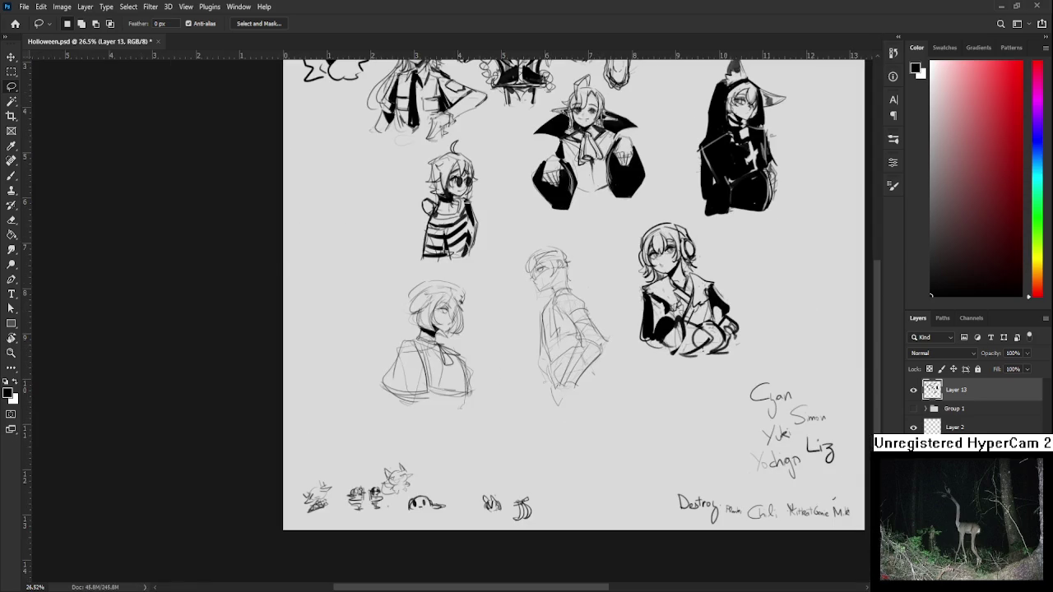
{"action": "left_click", "coordinate": [966, 428]}
{"action": "scroll", "coordinate": [653, 392], "scroll_direction": "up", "scroll_amount": 2}
{"action": "key", "text": "b"}
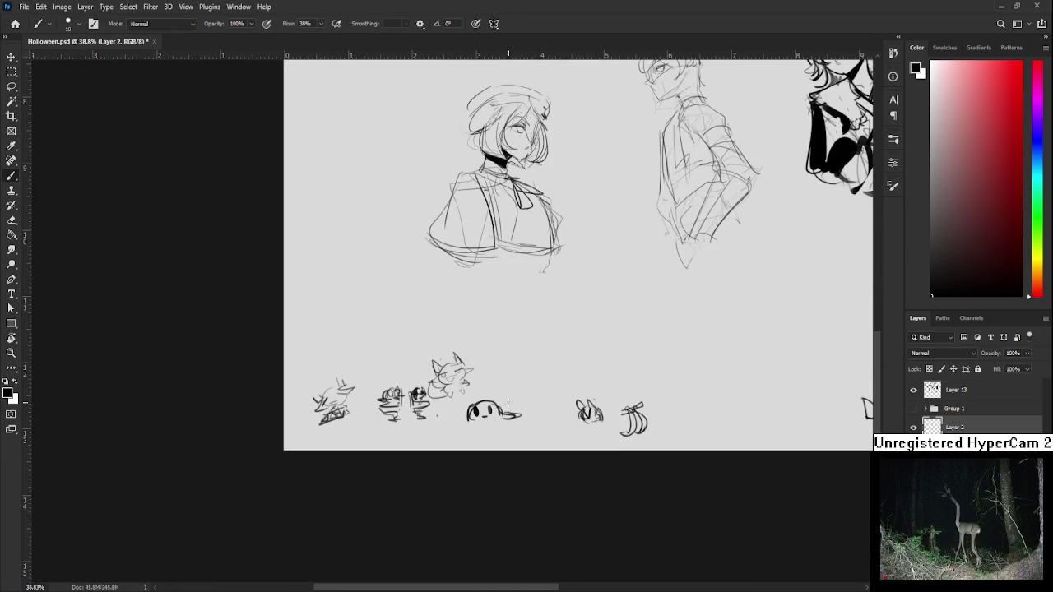
{"action": "mouse_move", "coordinate": [561, 403]}
{"action": "left_mouse_down"}
{"action": "mouse_move", "coordinate": [568, 431]}
{"action": "mouse_move", "coordinate": [556, 429]}
{"action": "mouse_move", "coordinate": [549, 418]}
{"action": "mouse_move", "coordinate": [564, 415]}
{"action": "mouse_move", "coordinate": [545, 397]}
{"action": "left_mouse_up"}
{"action": "key", "text": "ctrl+z"}
{"action": "key", "text": "ctrl+z"}
{"action": "left_click_drag", "start_coordinate": [540, 400], "coordinate": [559, 416]}
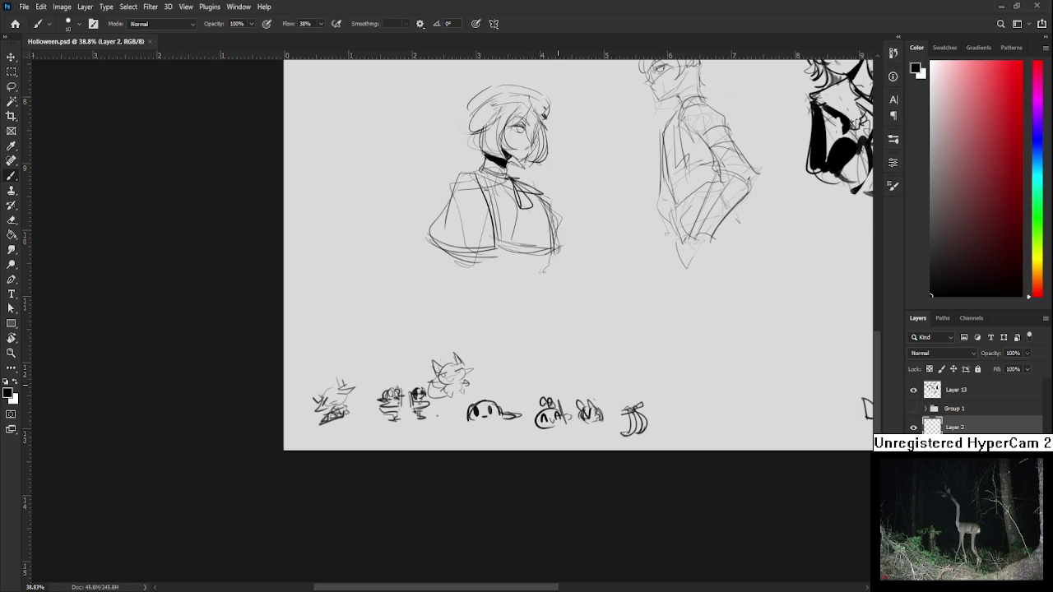
{"action": "scroll", "coordinate": [634, 364], "scroll_direction": "down", "scroll_amount": 3}
{"action": "left_click_drag", "start_coordinate": [651, 324], "coordinate": [458, 414]}
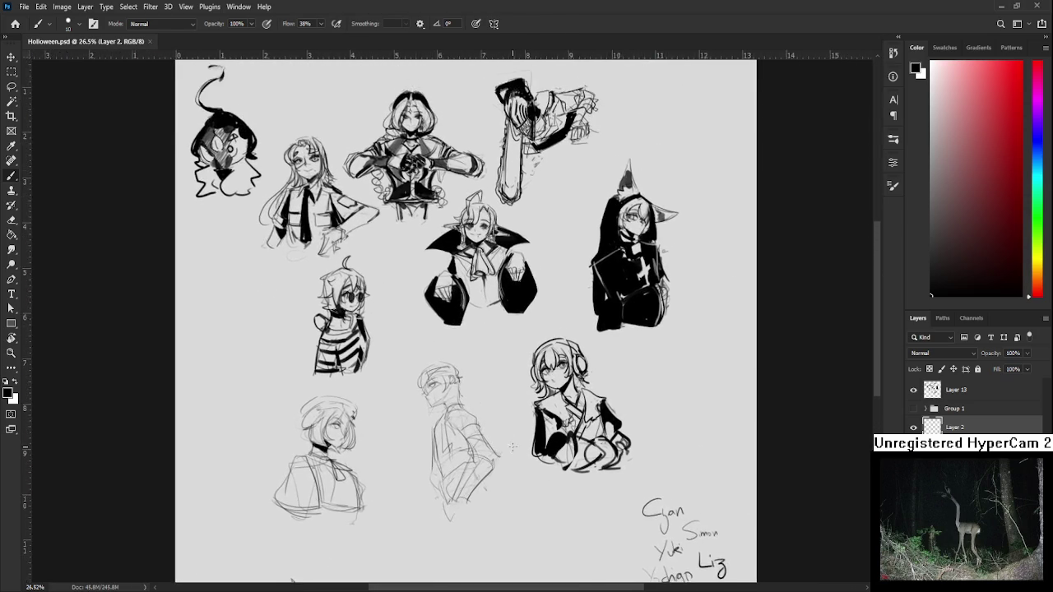
Zoom in on the masked figure and paint a trimmed dark eyelid over its eye.
{"action": "scroll", "coordinate": [541, 383], "scroll_direction": "up", "scroll_amount": 5}
{"action": "scroll", "coordinate": [541, 383], "scroll_direction": "down", "scroll_amount": 2}
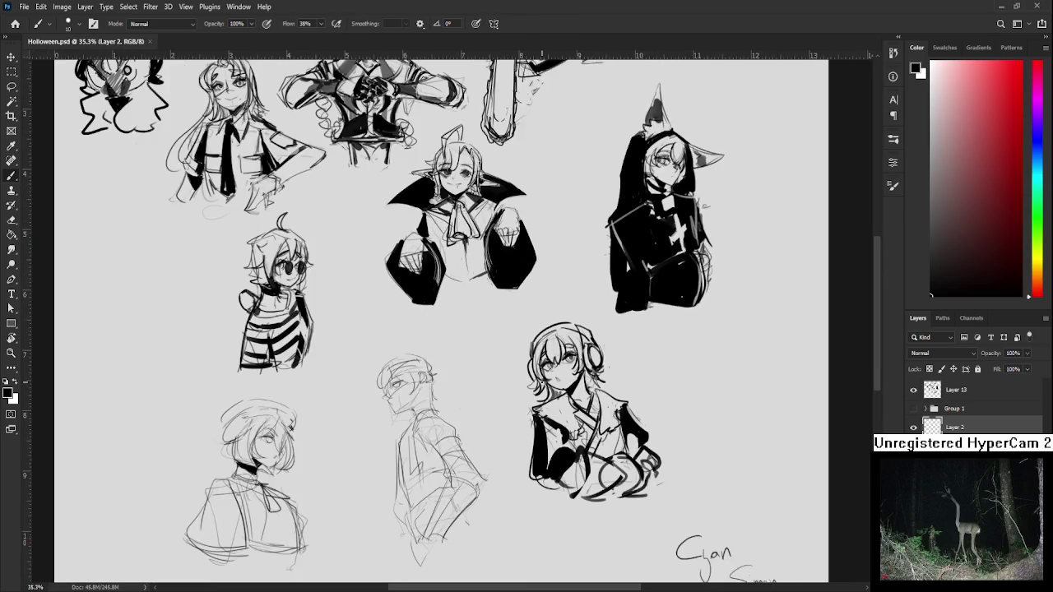
{"action": "scroll", "coordinate": [541, 382], "scroll_direction": "down", "scroll_amount": 1}
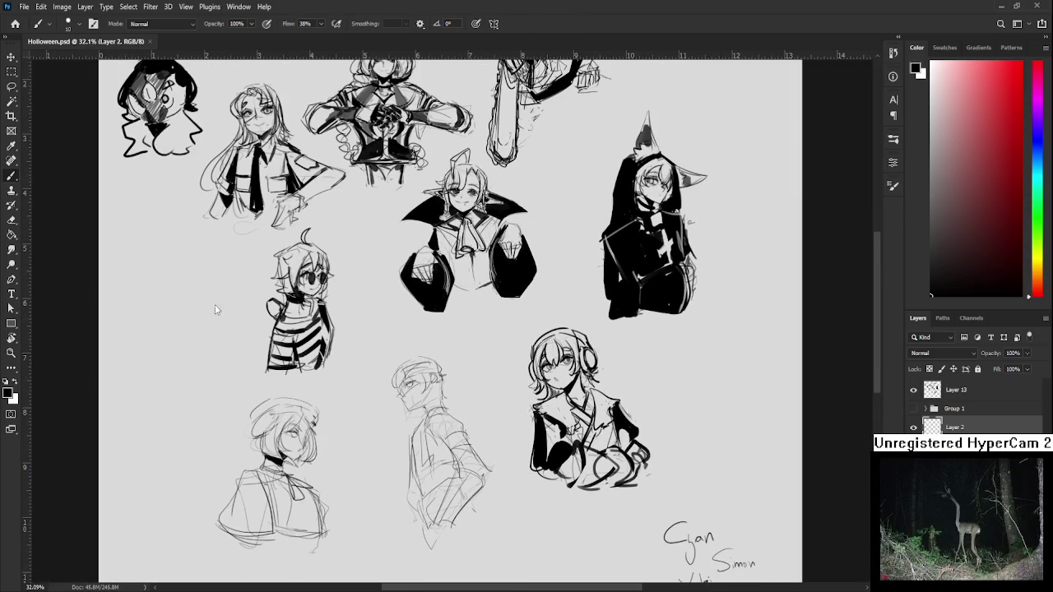
{"action": "scroll", "coordinate": [464, 387], "scroll_direction": "up", "scroll_amount": 2}
{"action": "scroll", "coordinate": [464, 387], "scroll_direction": "up", "scroll_amount": 1}
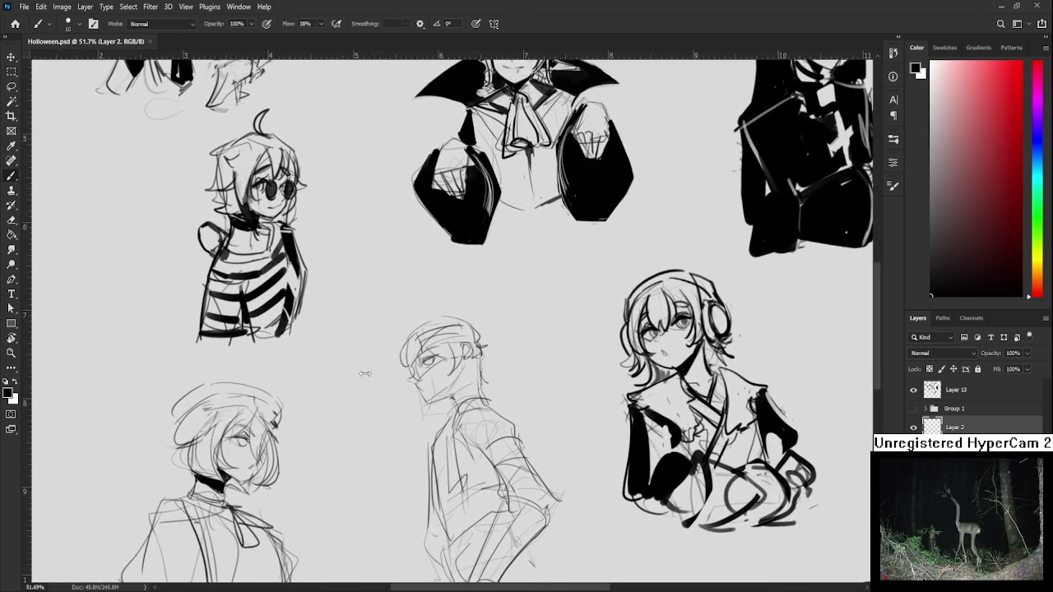
{"action": "scroll", "coordinate": [337, 385], "scroll_direction": "up", "scroll_amount": 2}
{"action": "scroll", "coordinate": [244, 368], "scroll_direction": "up", "scroll_amount": 1}
{"action": "scroll", "coordinate": [243, 369], "scroll_direction": "up", "scroll_amount": 1}
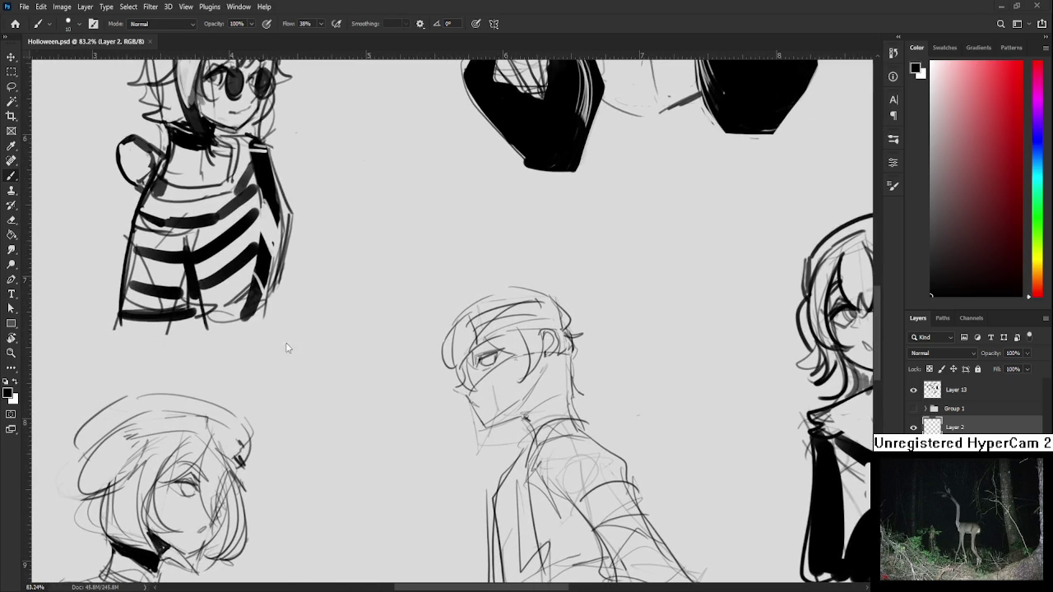
{"action": "scroll", "coordinate": [478, 354], "scroll_direction": "up", "scroll_amount": 1}
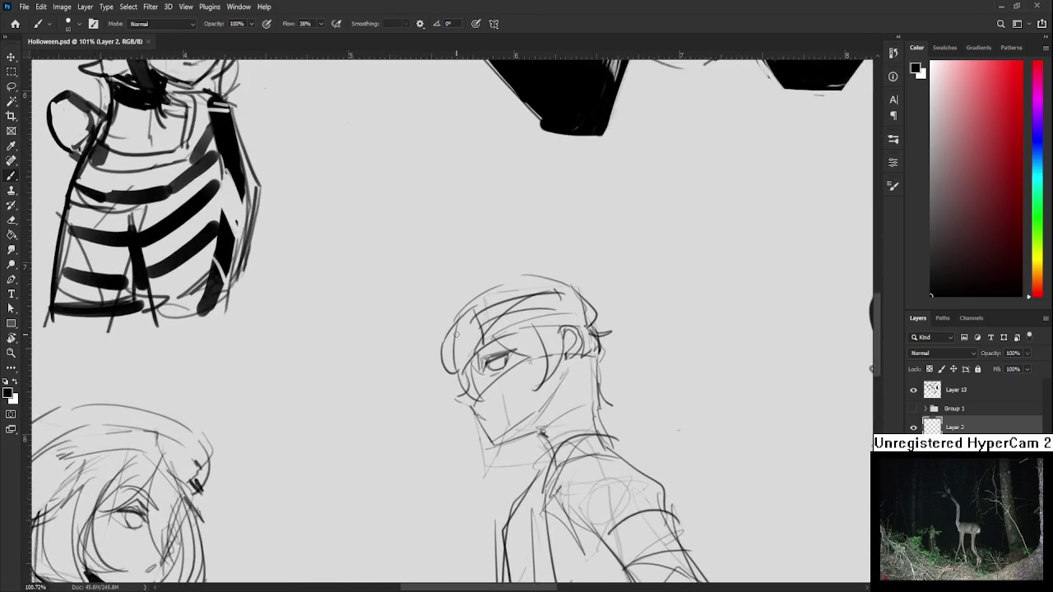
{"action": "scroll", "coordinate": [478, 353], "scroll_direction": "up", "scroll_amount": 1}
{"action": "scroll", "coordinate": [475, 344], "scroll_direction": "up", "scroll_amount": 1}
{"action": "mouse_move", "coordinate": [474, 344]}
{"action": "left_mouse_down"}
{"action": "mouse_move", "coordinate": [467, 339]}
{"action": "mouse_move", "coordinate": [477, 347]}
{"action": "mouse_move", "coordinate": [490, 332]}
{"action": "mouse_move", "coordinate": [480, 329]}
{"action": "left_mouse_up"}
{"action": "key", "text": "e"}
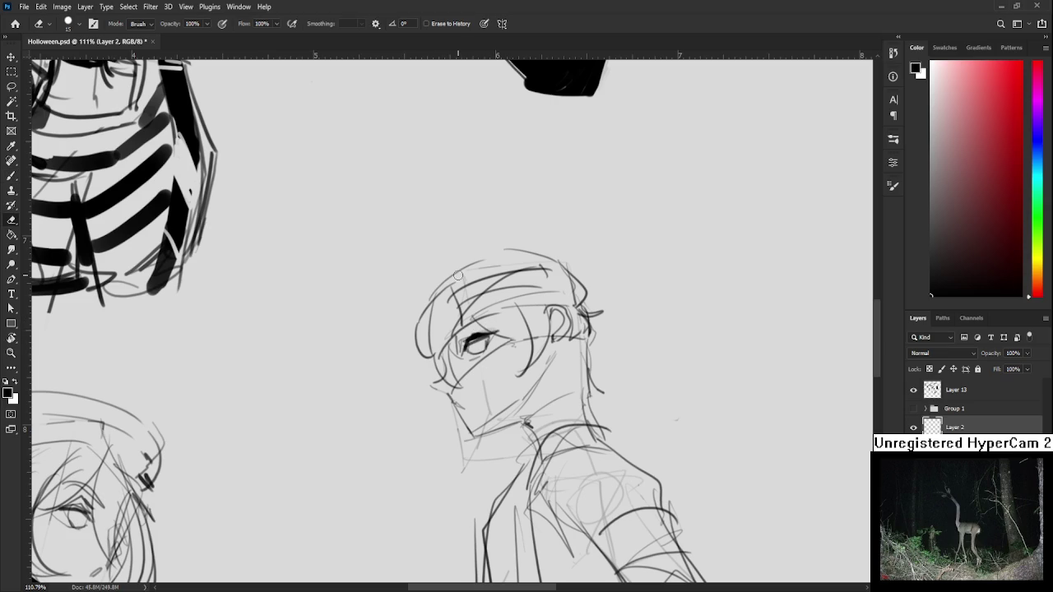
{"action": "key", "text": "b"}
Ink the eye's lower and left edges and outline the hair loop on the head's left.
{"action": "scroll", "coordinate": [455, 339], "scroll_direction": "right", "scroll_amount": 1}
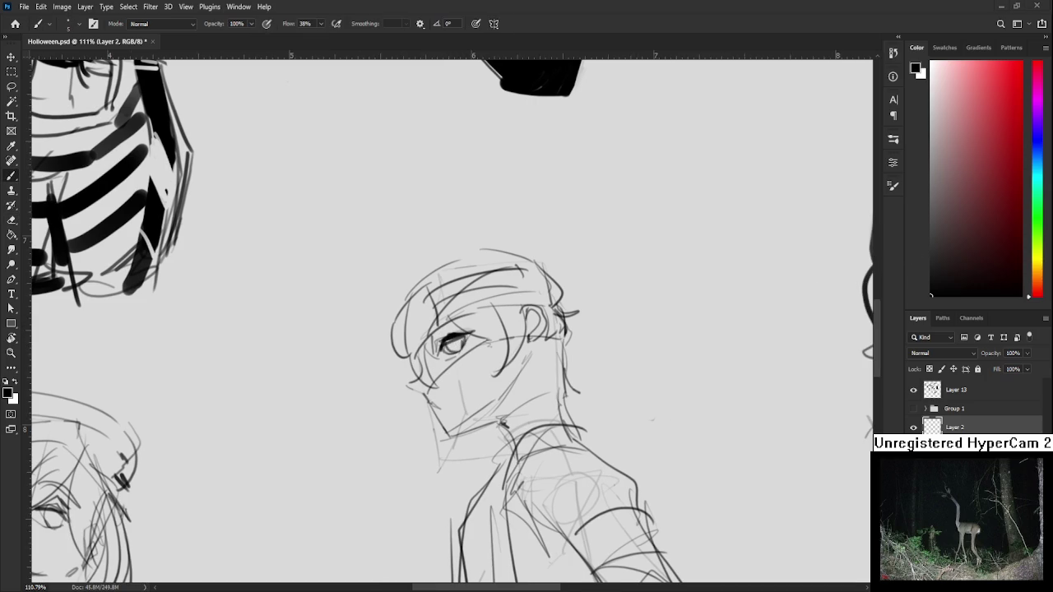
{"action": "scroll", "coordinate": [475, 341], "scroll_direction": "right", "scroll_amount": 1}
{"action": "mouse_move", "coordinate": [428, 354]}
{"action": "left_mouse_down"}
{"action": "mouse_move", "coordinate": [451, 348]}
{"action": "mouse_move", "coordinate": [463, 314]}
{"action": "mouse_move", "coordinate": [449, 319]}
{"action": "mouse_move", "coordinate": [498, 302]}
{"action": "left_mouse_up"}
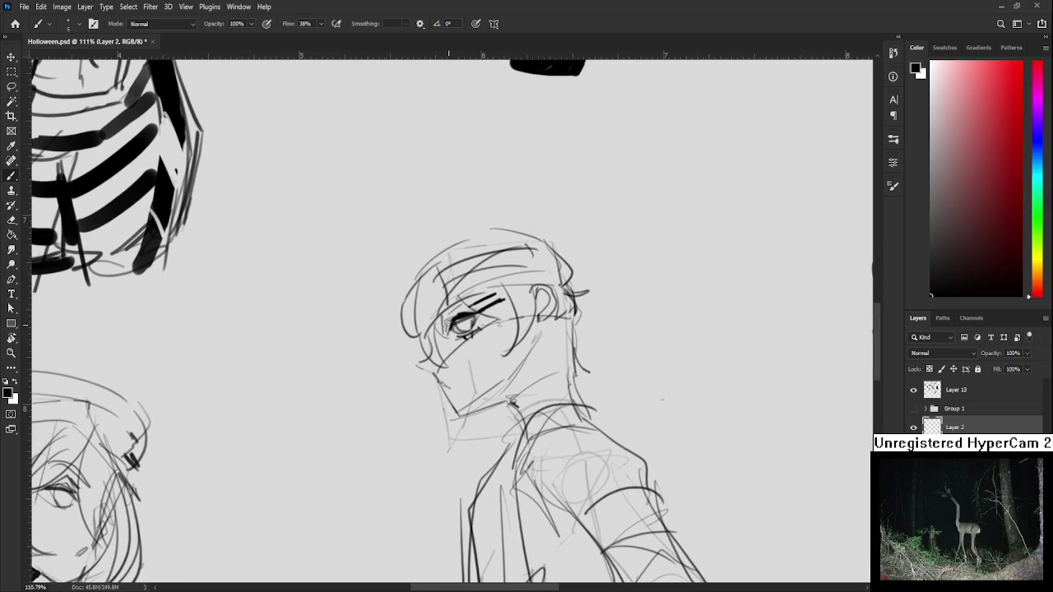
{"action": "mouse_move", "coordinate": [444, 319]}
{"action": "left_mouse_down"}
{"action": "mouse_move", "coordinate": [433, 362]}
{"action": "mouse_move", "coordinate": [419, 367]}
{"action": "mouse_move", "coordinate": [449, 370]}
{"action": "left_mouse_up"}
{"action": "mouse_move", "coordinate": [437, 324]}
{"action": "left_mouse_down"}
{"action": "mouse_move", "coordinate": [424, 344]}
{"action": "mouse_move", "coordinate": [460, 319]}
{"action": "left_mouse_up"}
{"action": "mouse_move", "coordinate": [392, 362]}
{"action": "left_mouse_down"}
{"action": "mouse_move", "coordinate": [393, 322]}
{"action": "mouse_move", "coordinate": [429, 341]}
{"action": "mouse_move", "coordinate": [398, 357]}
{"action": "left_mouse_up"}
{"action": "mouse_move", "coordinate": [416, 290]}
{"action": "left_mouse_down"}
{"action": "mouse_move", "coordinate": [438, 325]}
{"action": "mouse_move", "coordinate": [529, 278]}
{"action": "left_mouse_up"}
With a larger brush, paint a thick goggle band across the head and a dark stroke near the eye.
{"action": "key", "text": "bracketright"}
{"action": "key", "text": "ctrl+z"}
{"action": "mouse_move", "coordinate": [427, 303]}
{"action": "left_mouse_down"}
{"action": "mouse_move", "coordinate": [544, 278]}
{"action": "mouse_move", "coordinate": [517, 264]}
{"action": "left_mouse_up"}
{"action": "mouse_move", "coordinate": [440, 305]}
{"action": "left_mouse_down"}
{"action": "mouse_move", "coordinate": [468, 296]}
{"action": "mouse_move", "coordinate": [498, 317]}
{"action": "mouse_move", "coordinate": [515, 289]}
{"action": "mouse_move", "coordinate": [500, 315]}
{"action": "mouse_move", "coordinate": [489, 313]}
{"action": "left_mouse_up"}
{"action": "key", "text": "e"}
{"action": "key", "text": "b"}
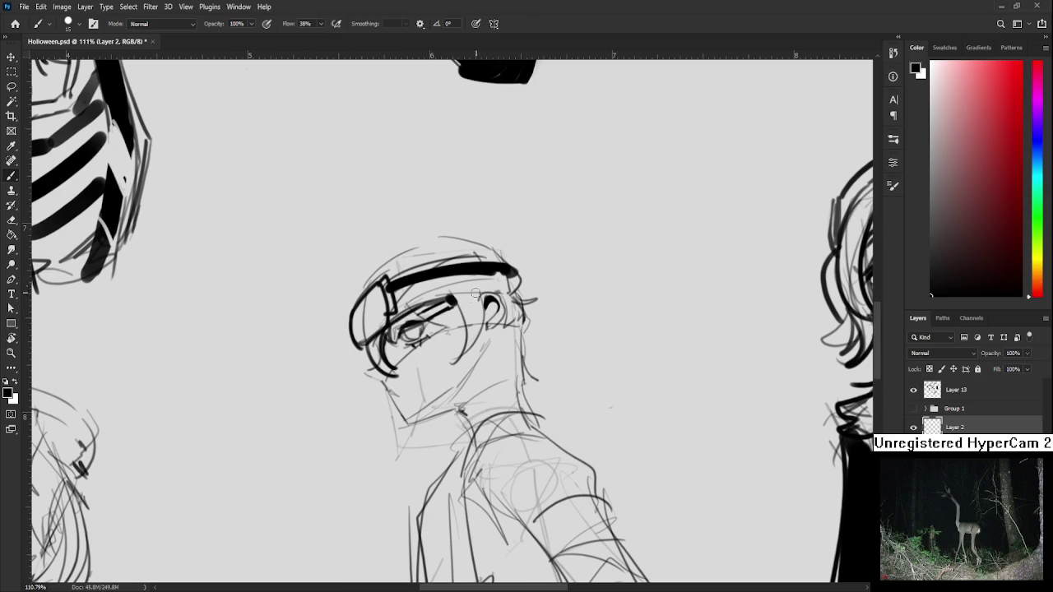
{"action": "scroll", "coordinate": [461, 298], "scroll_direction": "down", "scroll_amount": 2}
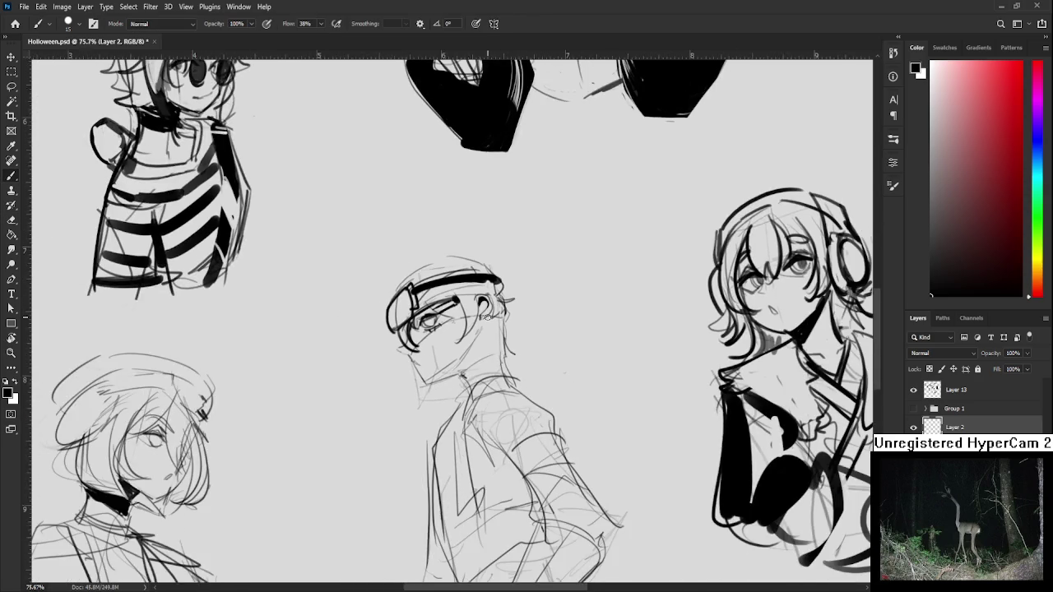
Ink the masked figure's jawline down from the ear, trimming the excess.
{"action": "scroll", "coordinate": [473, 306], "scroll_direction": "down", "scroll_amount": 2}
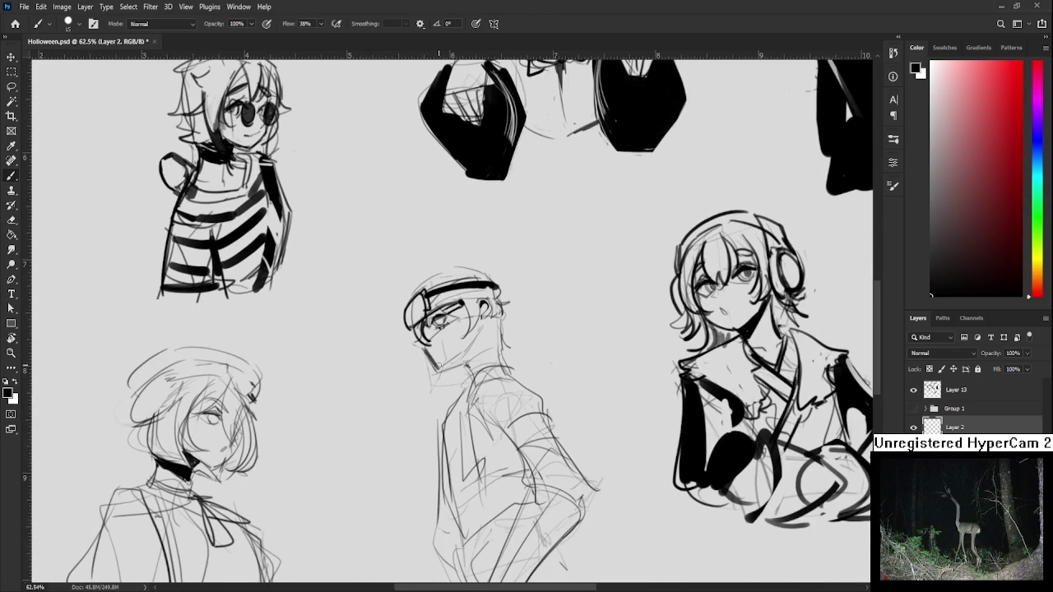
{"action": "key", "text": "e"}
{"action": "key", "text": "b"}
{"action": "left_click_drag", "start_coordinate": [438, 370], "coordinate": [459, 362]}
{"action": "key", "text": "e"}
{"action": "key", "text": "b"}
{"action": "left_click_drag", "start_coordinate": [486, 324], "coordinate": [459, 363]}
{"action": "key", "text": "ctrl+z"}
{"action": "left_click_drag", "start_coordinate": [480, 329], "coordinate": [463, 367]}
{"action": "key", "text": "e"}
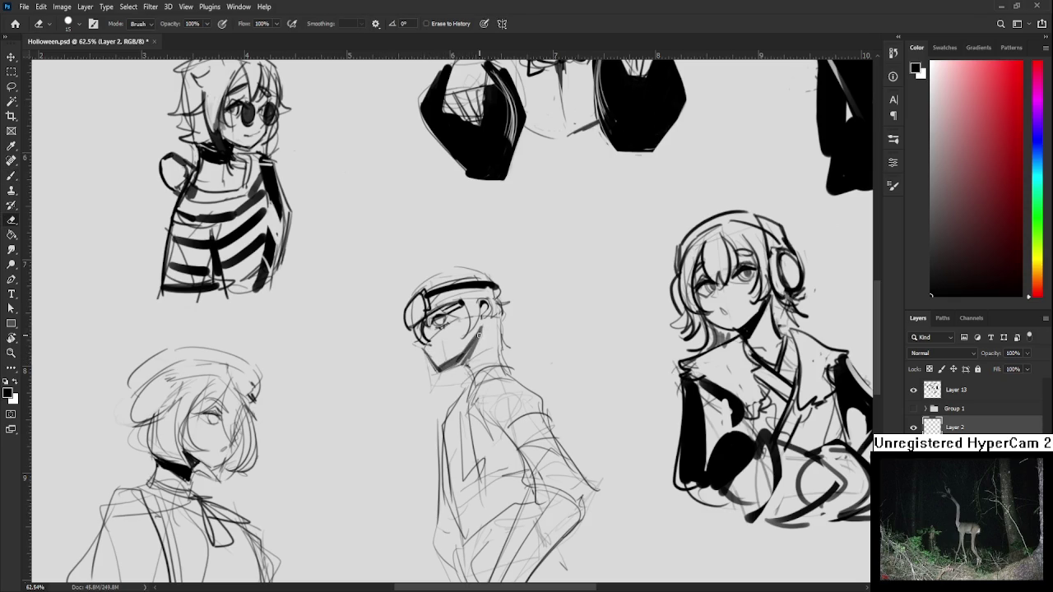
{"action": "mouse_move", "coordinate": [483, 325]}
{"action": "left_mouse_down"}
{"action": "mouse_move", "coordinate": [468, 355]}
{"action": "mouse_move", "coordinate": [465, 332]}
{"action": "left_mouse_up"}
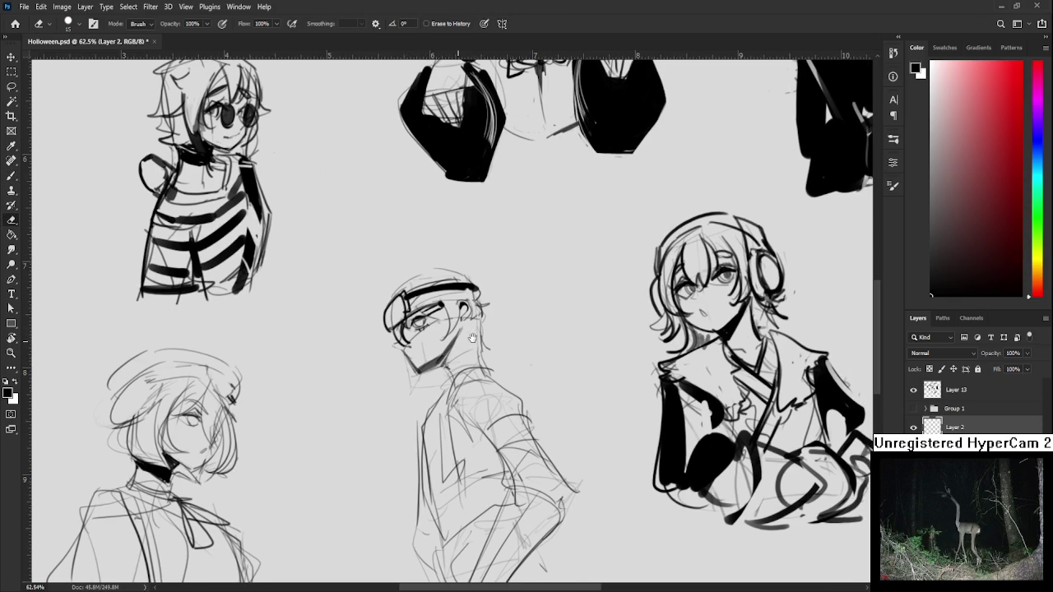
{"action": "key", "text": "b"}
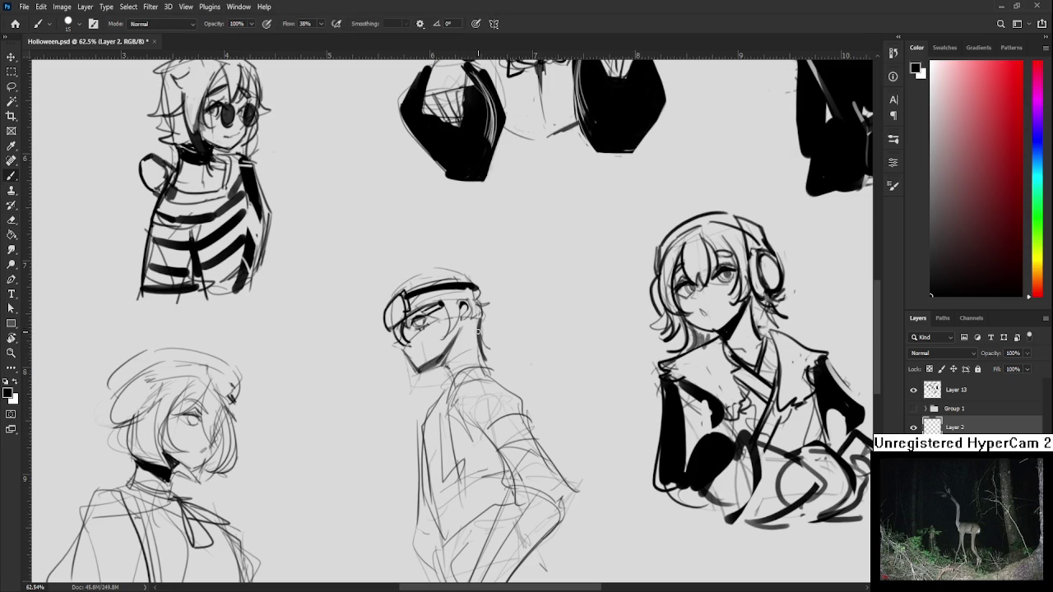
{"action": "mouse_move", "coordinate": [480, 332]}
{"action": "left_mouse_down"}
{"action": "mouse_move", "coordinate": [454, 370]}
{"action": "mouse_move", "coordinate": [479, 347]}
{"action": "left_mouse_up"}
Rework the buckle at the headband's left end and shade the neck.
{"action": "mouse_move", "coordinate": [404, 319]}
{"action": "left_mouse_down"}
{"action": "mouse_move", "coordinate": [398, 332]}
{"action": "mouse_move", "coordinate": [403, 318]}
{"action": "mouse_move", "coordinate": [422, 326]}
{"action": "mouse_move", "coordinate": [453, 316]}
{"action": "mouse_move", "coordinate": [454, 363]}
{"action": "mouse_move", "coordinate": [444, 326]}
{"action": "mouse_move", "coordinate": [477, 351]}
{"action": "mouse_move", "coordinate": [472, 333]}
{"action": "left_mouse_up"}
{"action": "key", "text": "e"}
{"action": "scroll", "coordinate": [444, 337], "scroll_direction": "down", "scroll_amount": 2}
{"action": "key", "text": "b"}
{"action": "key", "text": "e"}
{"action": "key", "text": "b"}
{"action": "scroll", "coordinate": [460, 345], "scroll_direction": "down", "scroll_amount": 1}
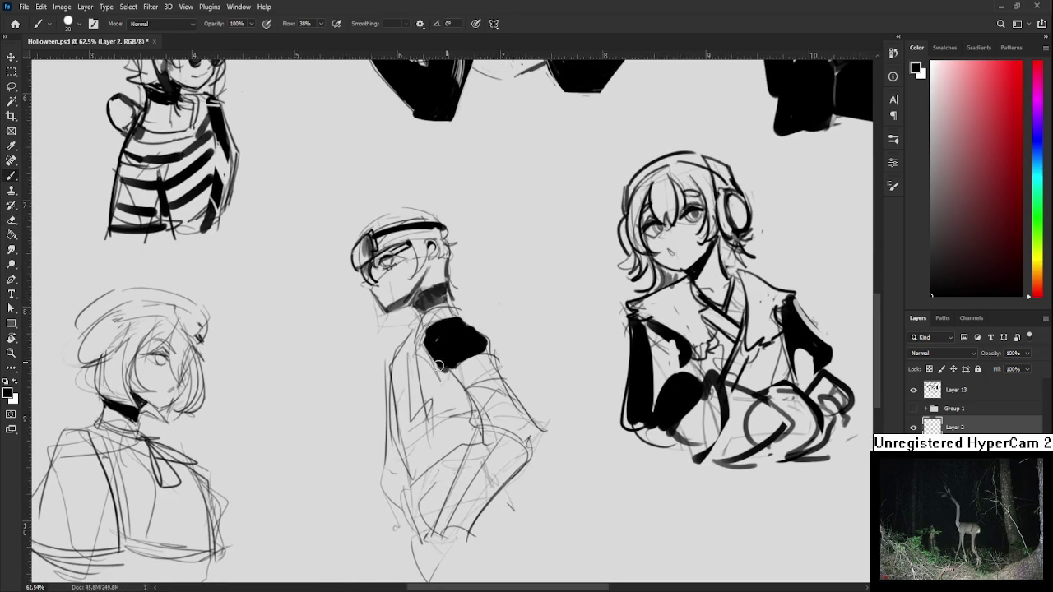
Paint a thick black fill down the chest and upper arm, erasing its top edge clean.
{"action": "mouse_move", "coordinate": [406, 360]}
{"action": "left_mouse_down"}
{"action": "mouse_move", "coordinate": [416, 427]}
{"action": "mouse_move", "coordinate": [406, 475]}
{"action": "left_mouse_up"}
{"action": "left_click_drag", "start_coordinate": [398, 427], "coordinate": [400, 459]}
{"action": "key", "text": "e"}
{"action": "mouse_move", "coordinate": [403, 372]}
{"action": "left_mouse_down"}
{"action": "mouse_move", "coordinate": [412, 327]}
{"action": "mouse_move", "coordinate": [419, 436]}
{"action": "left_mouse_up"}
{"action": "key", "text": "b"}
{"action": "scroll", "coordinate": [422, 418], "scroll_direction": "down", "scroll_amount": 1}
{"action": "scroll", "coordinate": [453, 430], "scroll_direction": "down", "scroll_amount": 3}
{"action": "scroll", "coordinate": [453, 430], "scroll_direction": "down", "scroll_amount": 1}
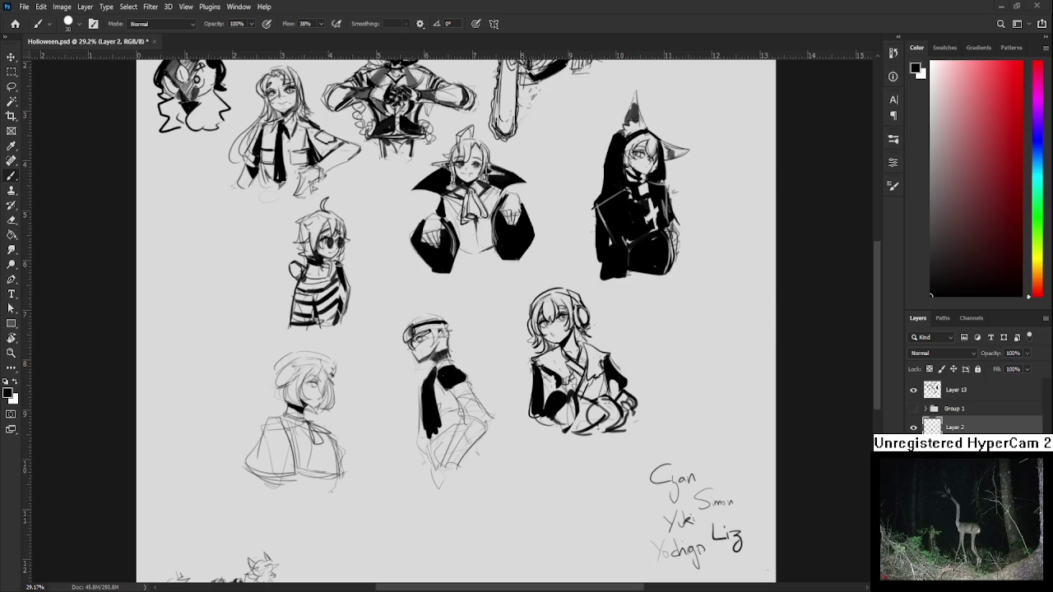
{"action": "scroll", "coordinate": [594, 440], "scroll_direction": "up", "scroll_amount": 2}
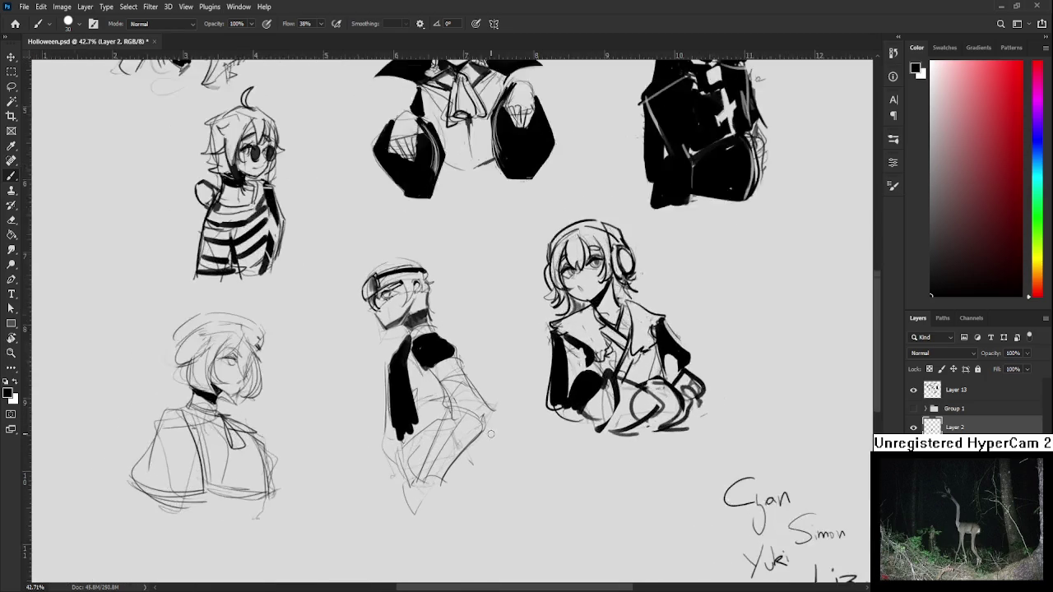
{"action": "scroll", "coordinate": [493, 411], "scroll_direction": "up", "scroll_amount": 1}
{"action": "scroll", "coordinate": [450, 332], "scroll_direction": "up", "scroll_amount": 1}
Fill the lower arm and gloved hand solid black, then erase light highlight streaks.
{"action": "mouse_move", "coordinate": [439, 307]}
{"action": "left_mouse_down"}
{"action": "mouse_move", "coordinate": [472, 359]}
{"action": "mouse_move", "coordinate": [429, 428]}
{"action": "left_mouse_up"}
{"action": "left_click_drag", "start_coordinate": [498, 374], "coordinate": [448, 436]}
{"action": "key", "text": "e"}
{"action": "left_click_drag", "start_coordinate": [445, 399], "coordinate": [481, 416]}
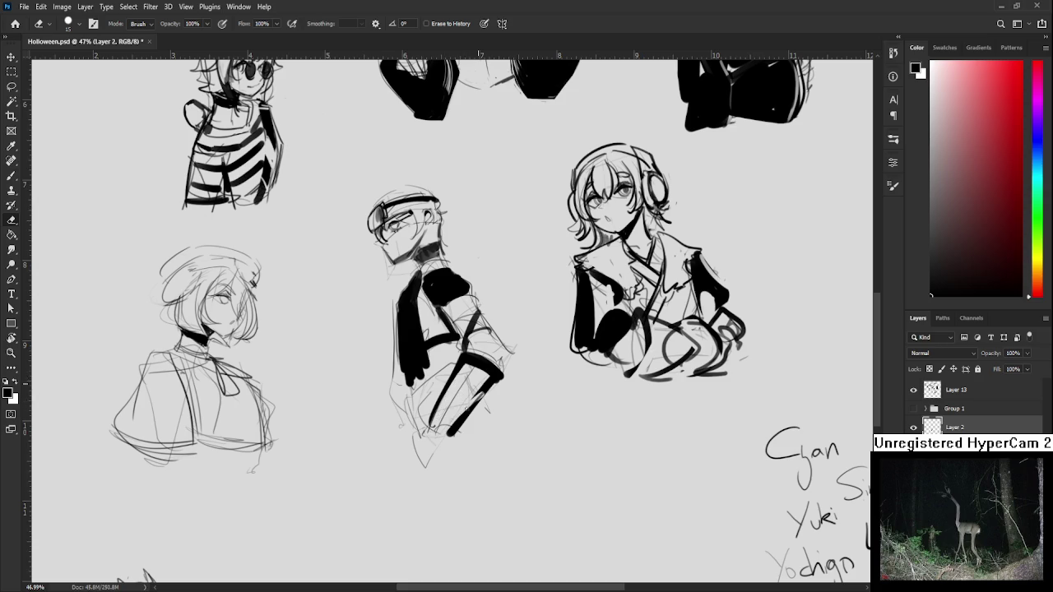
{"action": "key", "text": "b"}
{"action": "left_click_drag", "start_coordinate": [494, 374], "coordinate": [435, 426]}
{"action": "left_click_drag", "start_coordinate": [486, 392], "coordinate": [424, 461]}
{"action": "mouse_move", "coordinate": [454, 423]}
{"action": "left_mouse_down"}
{"action": "mouse_move", "coordinate": [451, 448]}
{"action": "mouse_move", "coordinate": [421, 467]}
{"action": "mouse_move", "coordinate": [447, 478]}
{"action": "left_mouse_up"}
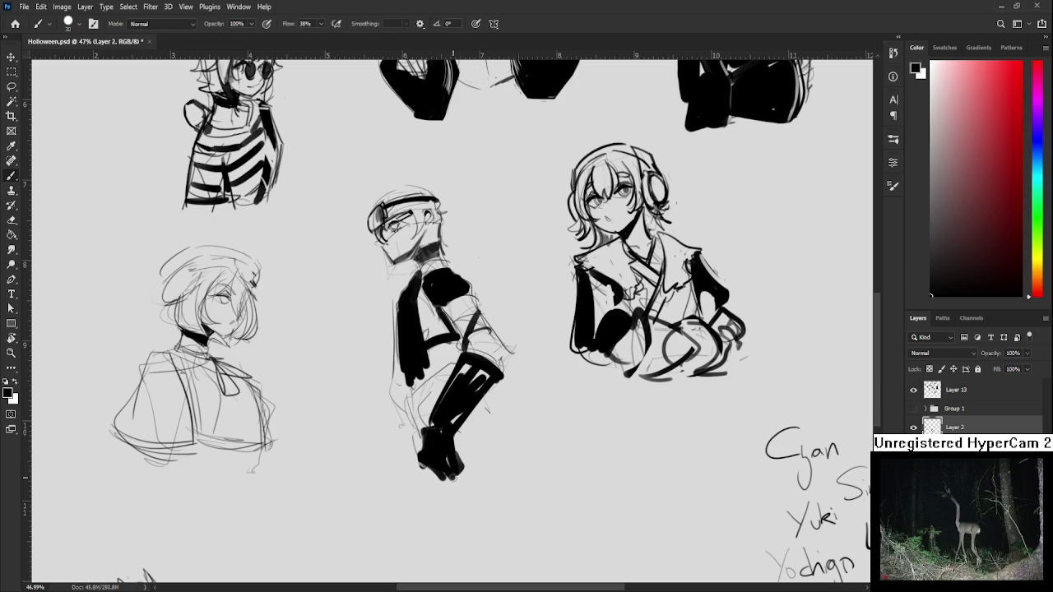
{"action": "key", "text": "e"}
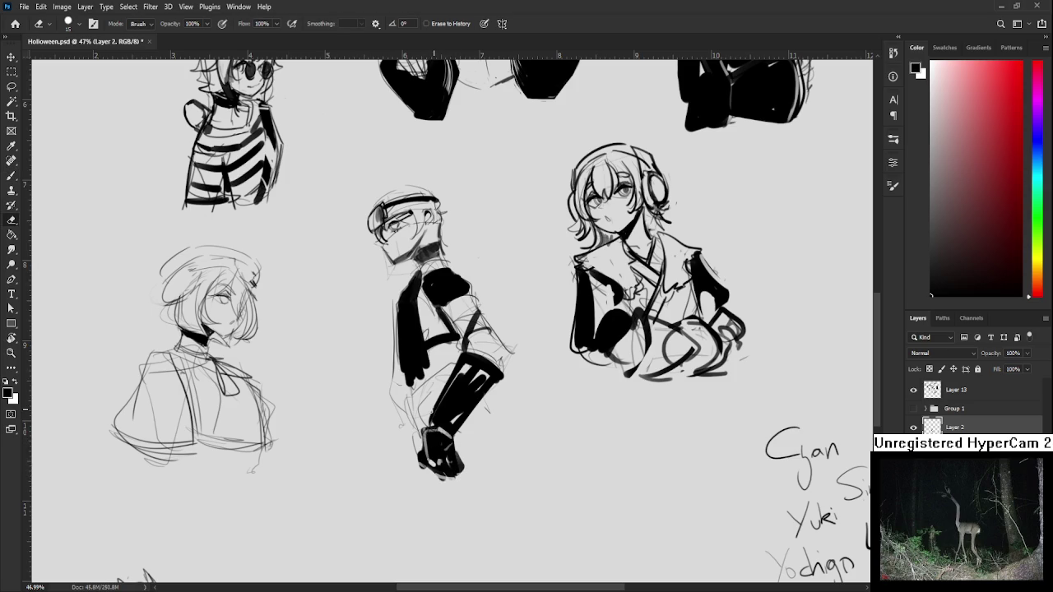
{"action": "key", "text": "b"}
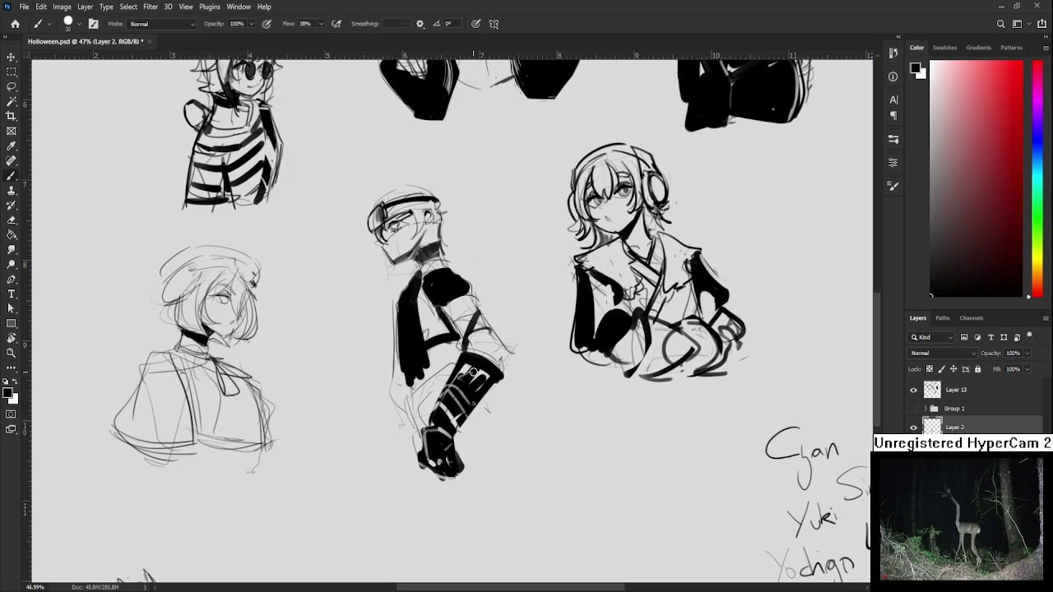